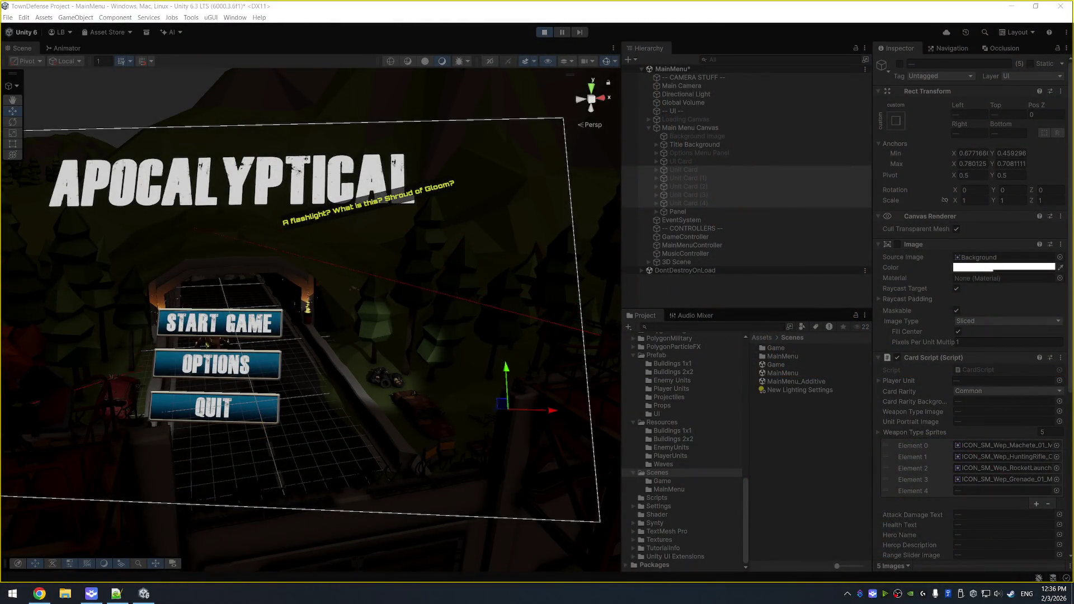
Exit Play mode and select the MainMenu scene's Directional Light.
key("XF86AudioLowerVolume")
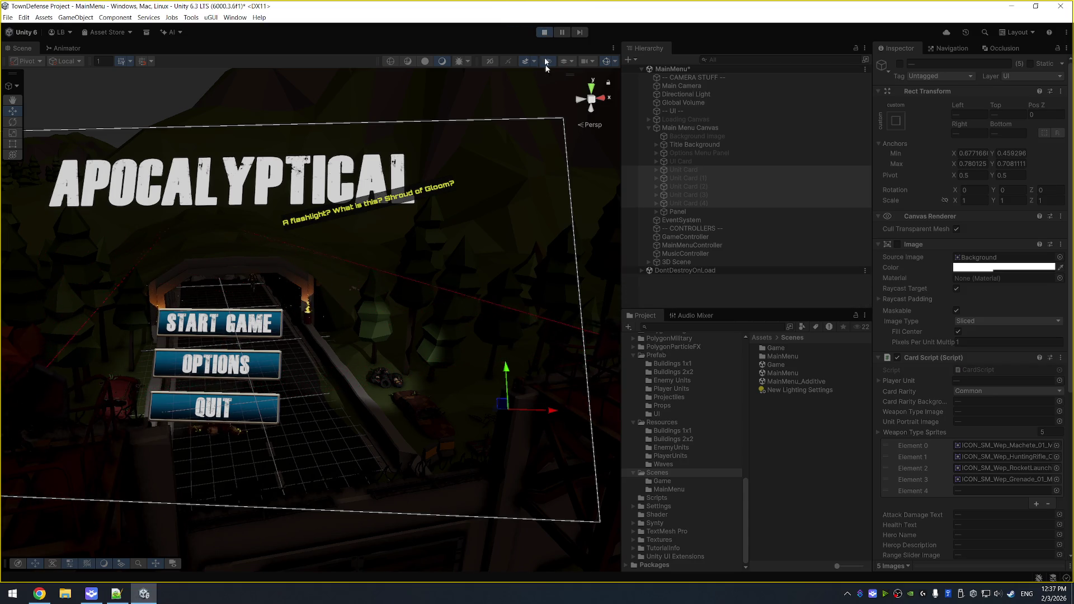
key("ctrl+p")
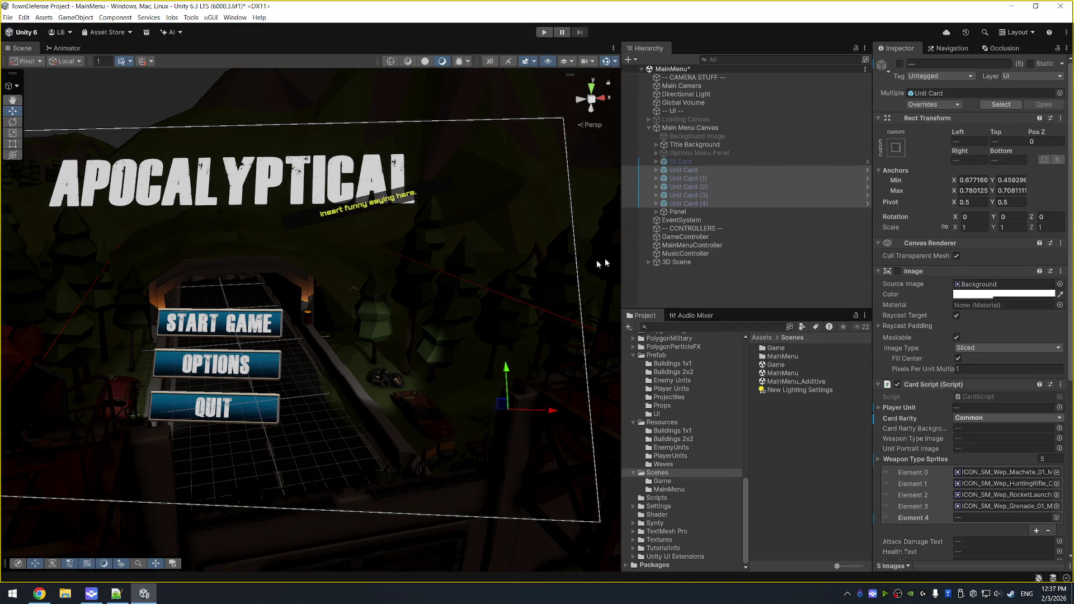
left_click(697, 95)
Frame the Directional Light, set its Intensity to 0.25, and save the MainMenu scene.
key("f")
mouse_move(436, 240)
left_mouse_down()
mouse_move(496, 204)
mouse_move(518, 271)
left_mouse_up()
left_click(982, 240)
key("BackSpace")
type(".3")
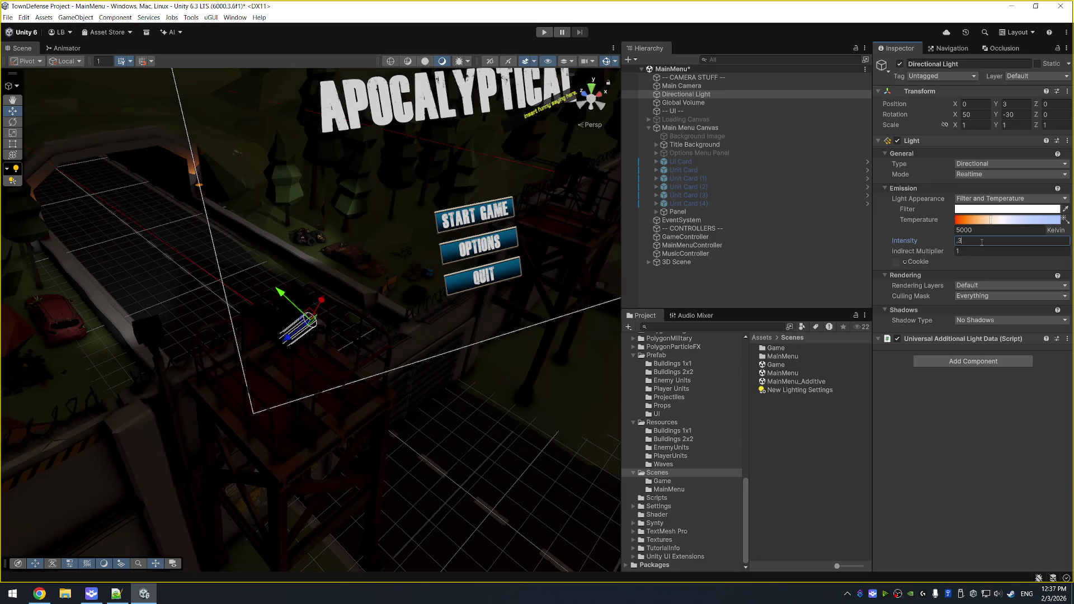
key("BackSpace")
key("BackSpace")
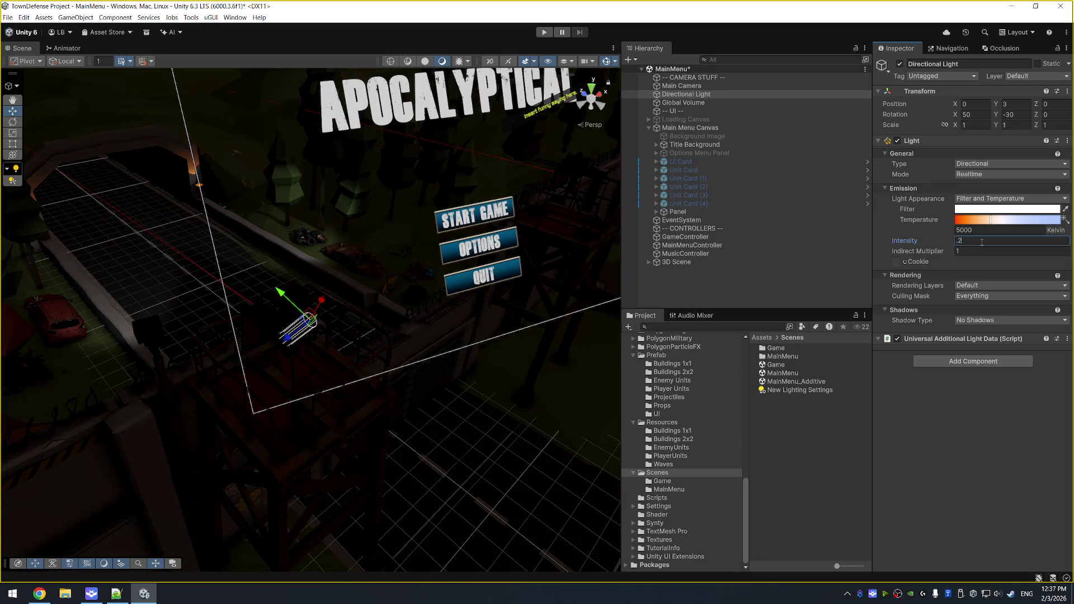
type("0.25")
key("ctrl+s")
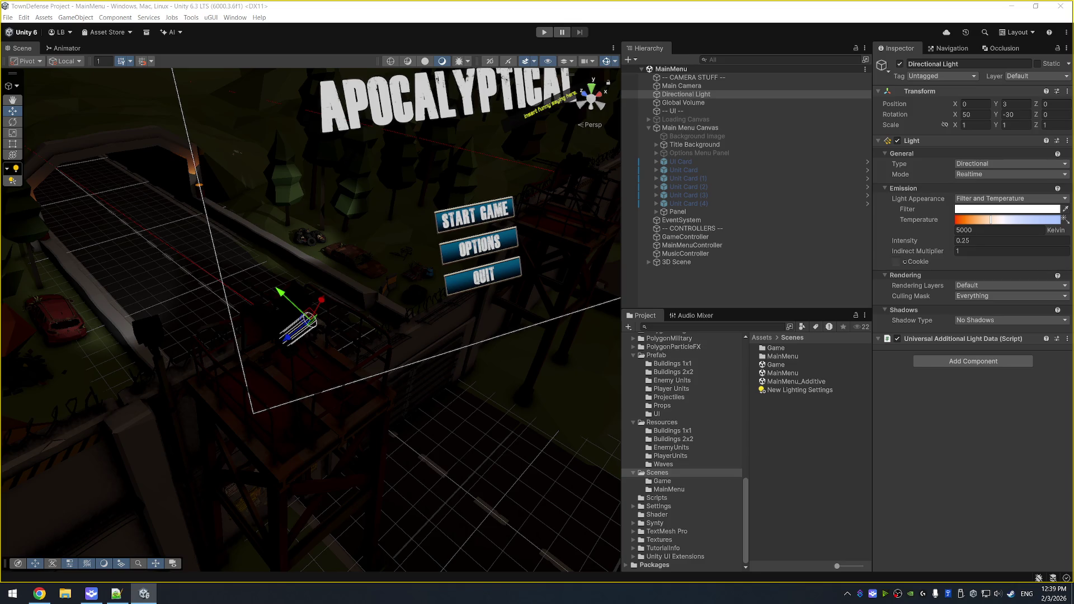
left_click_drag(546, 240, 442, 235)
Select Unit Card through Unit Card (4), activate all five, and frame them in view.
left_click(699, 170)
left_click(693, 203, "shift")
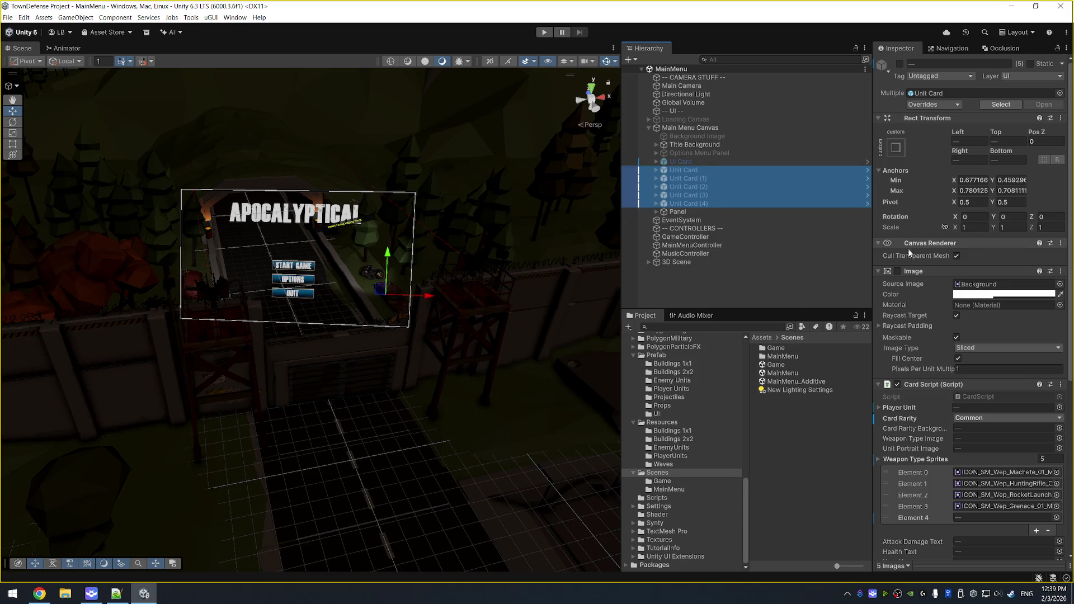
left_click(899, 63)
left_click_drag(501, 241, 518, 227)
key("f")
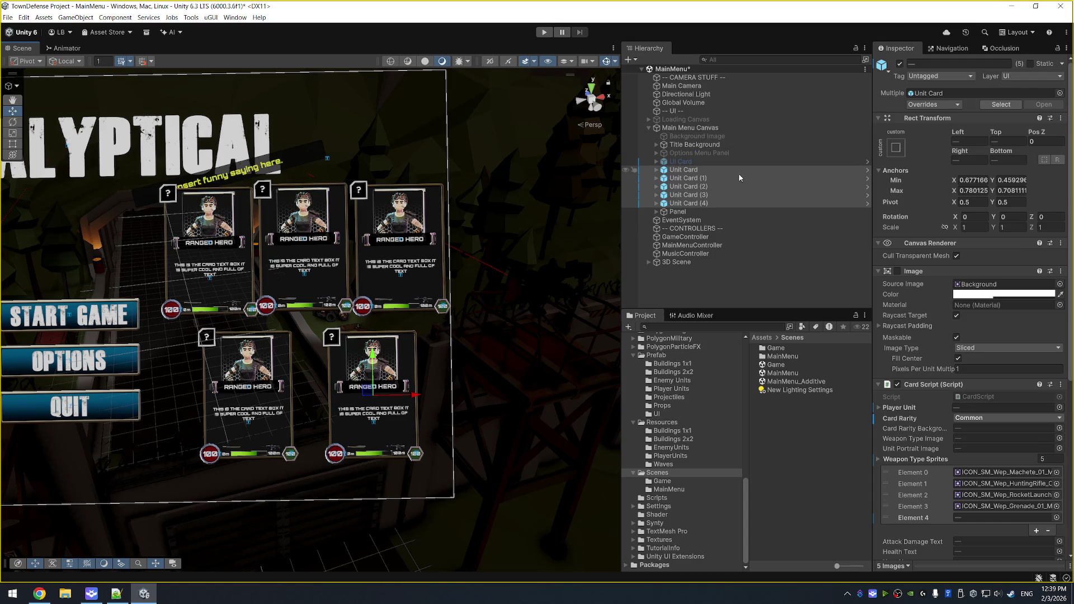
left_click(725, 173)
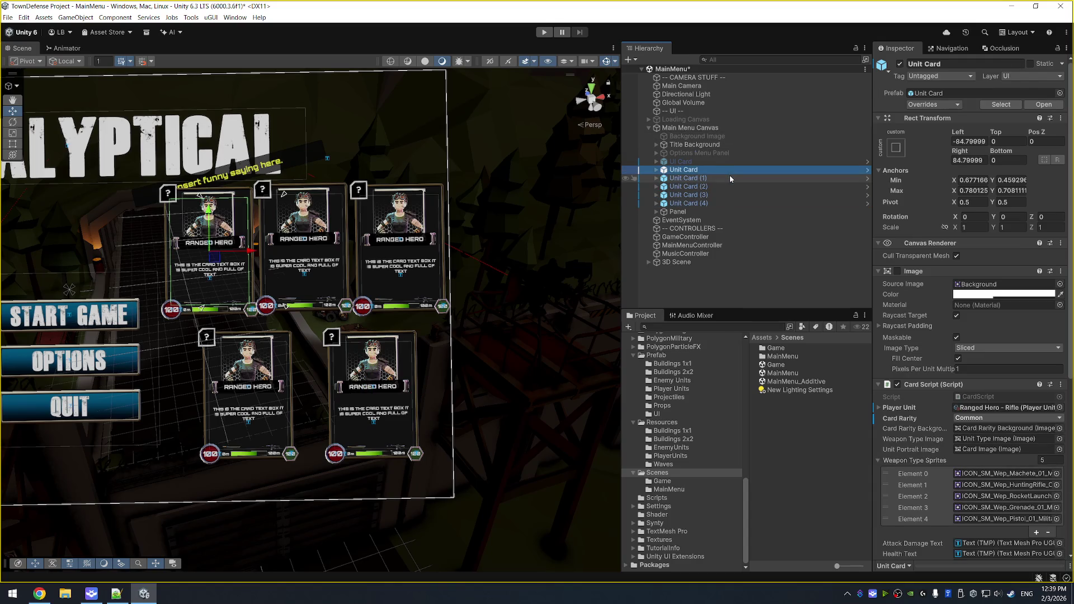
Revert Unit Card (4)'s weapon sprite Element 4 to the prefab value, then reselect Unit Card.
key("Down")
key("Down")
key("Down")
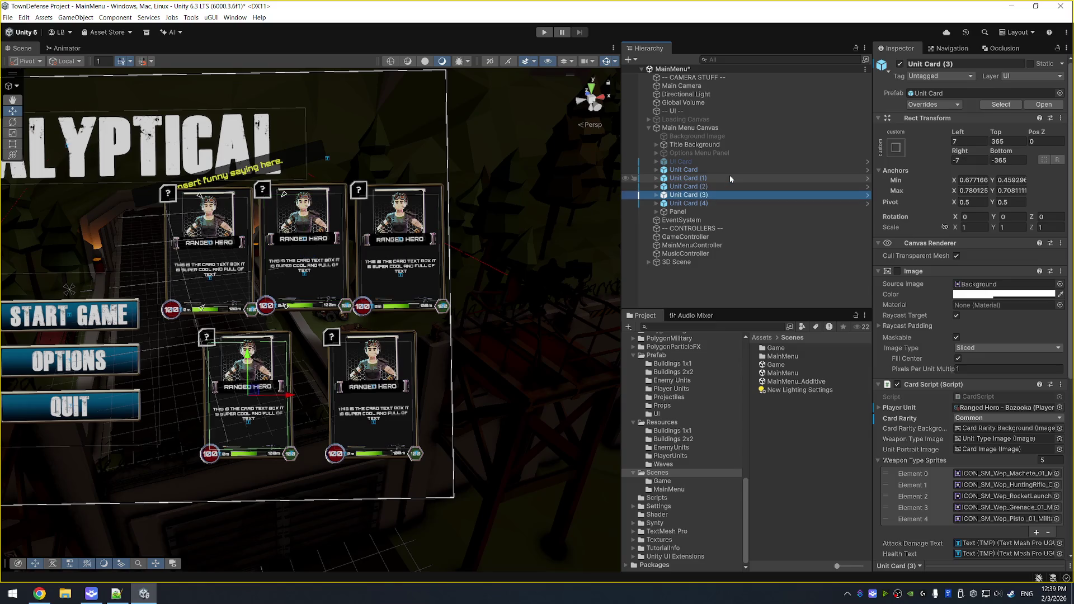
right_click(1001, 519)
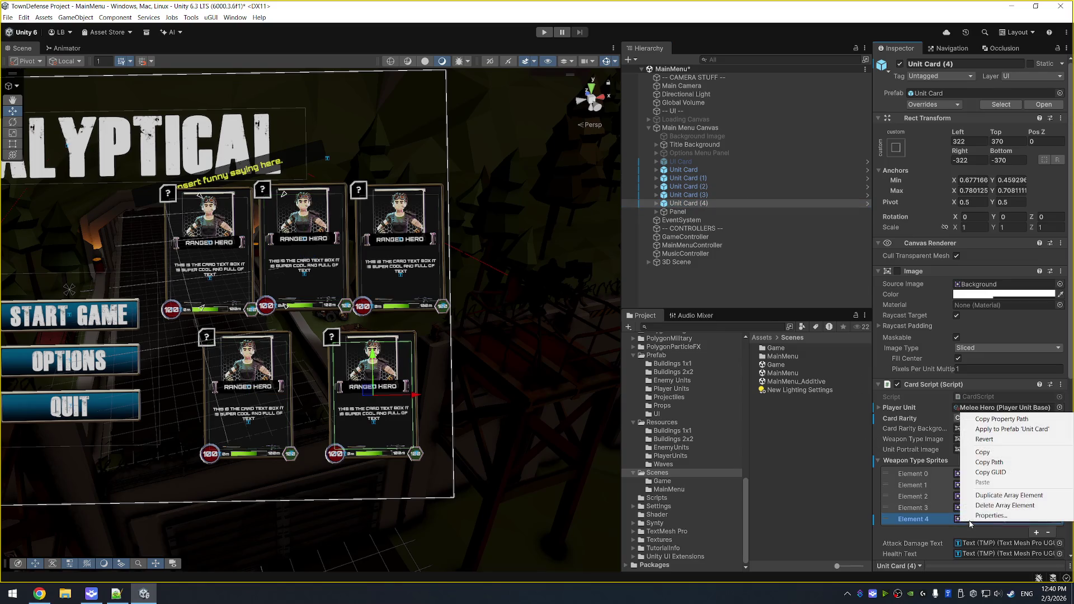
left_click(984, 439)
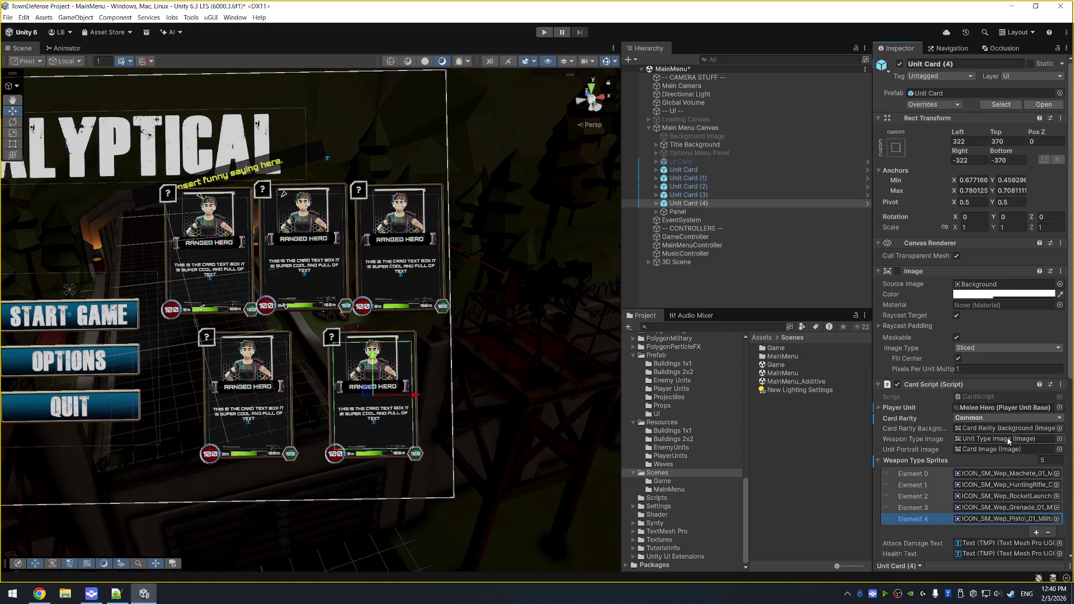
left_click(701, 197)
left_click(722, 171)
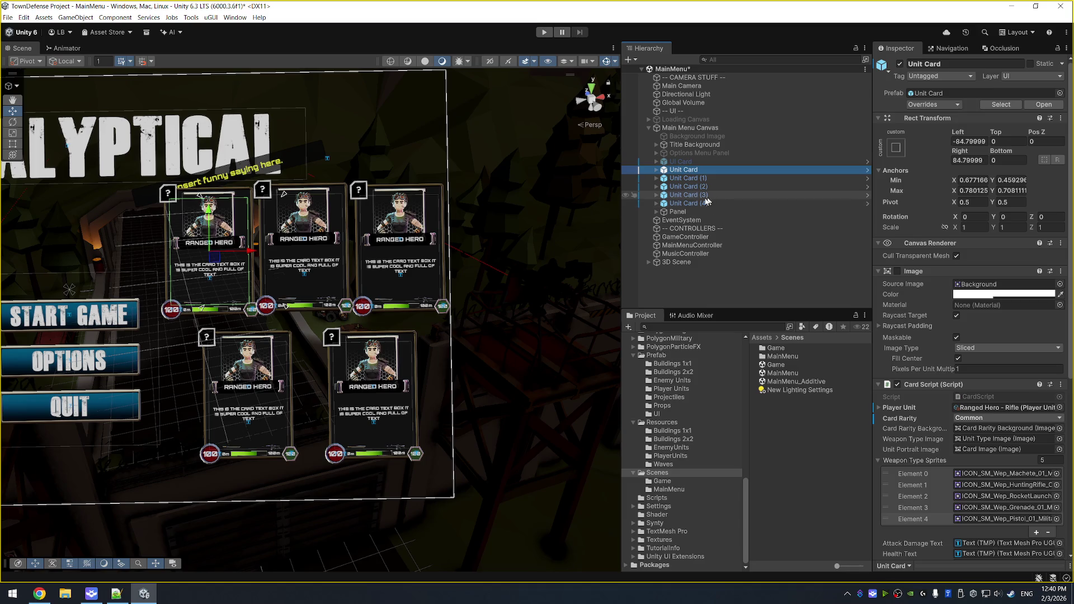
scroll(950, 447, "down", 5)
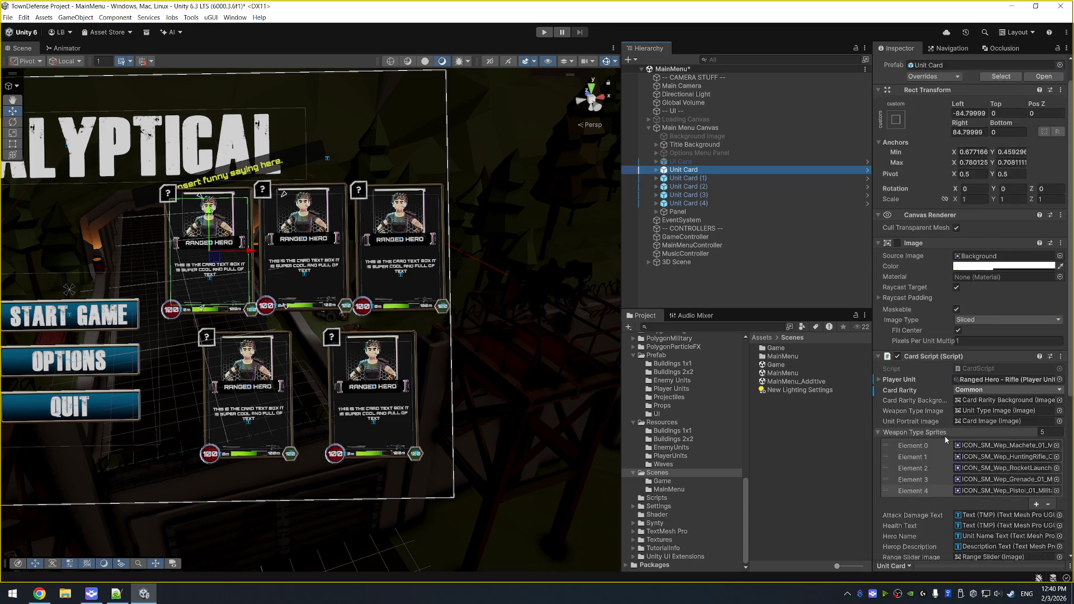
Revert Card Rarity, set it to Common, and apply it to the Unit Card prefab.
right_click(899, 249)
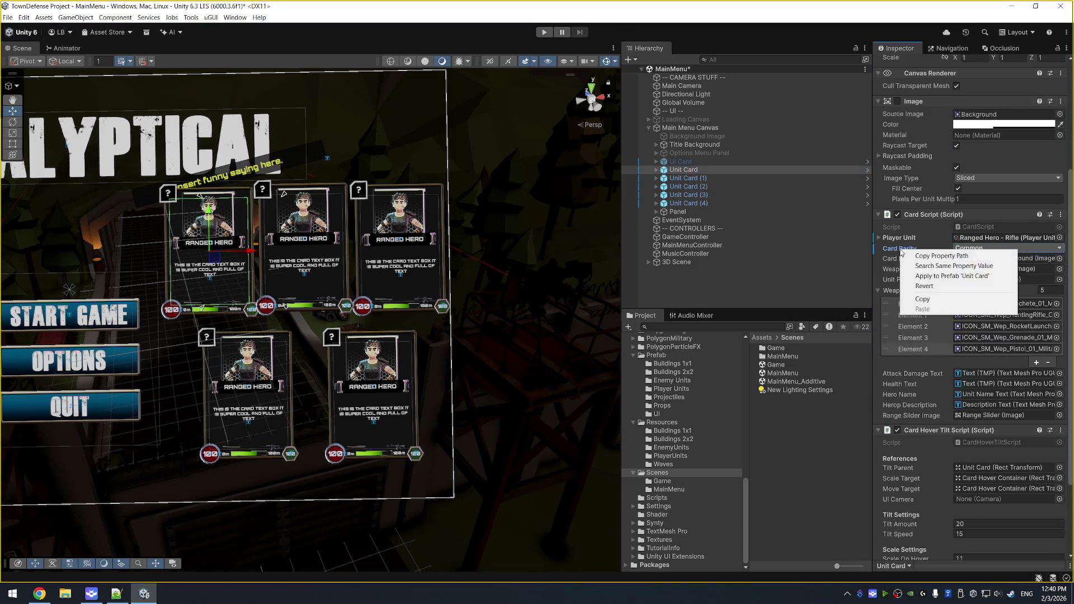
left_click(935, 287)
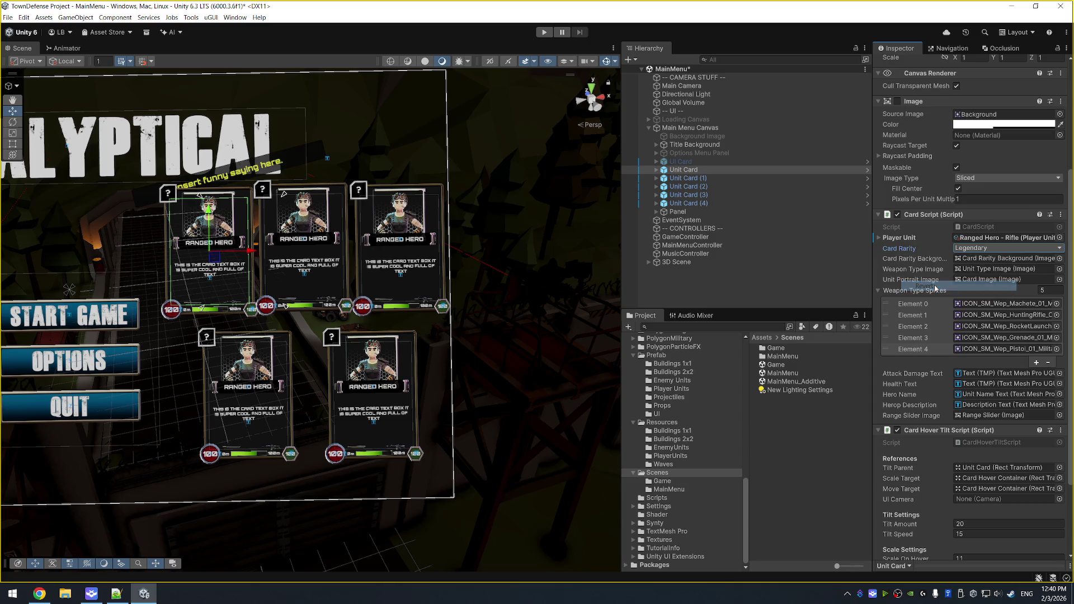
left_click(984, 248)
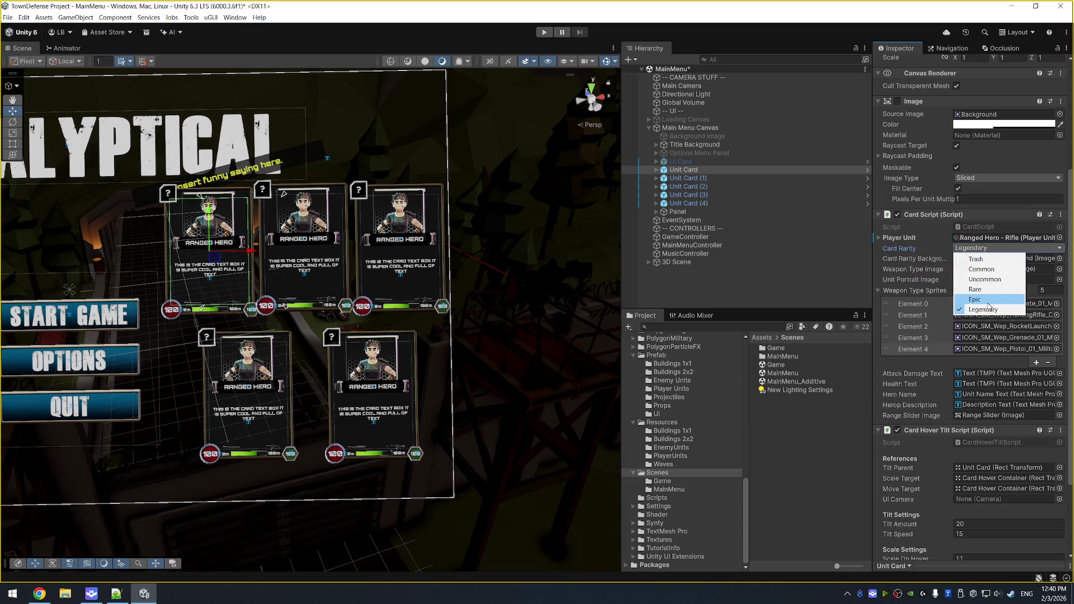
left_click(991, 271)
right_click(909, 249)
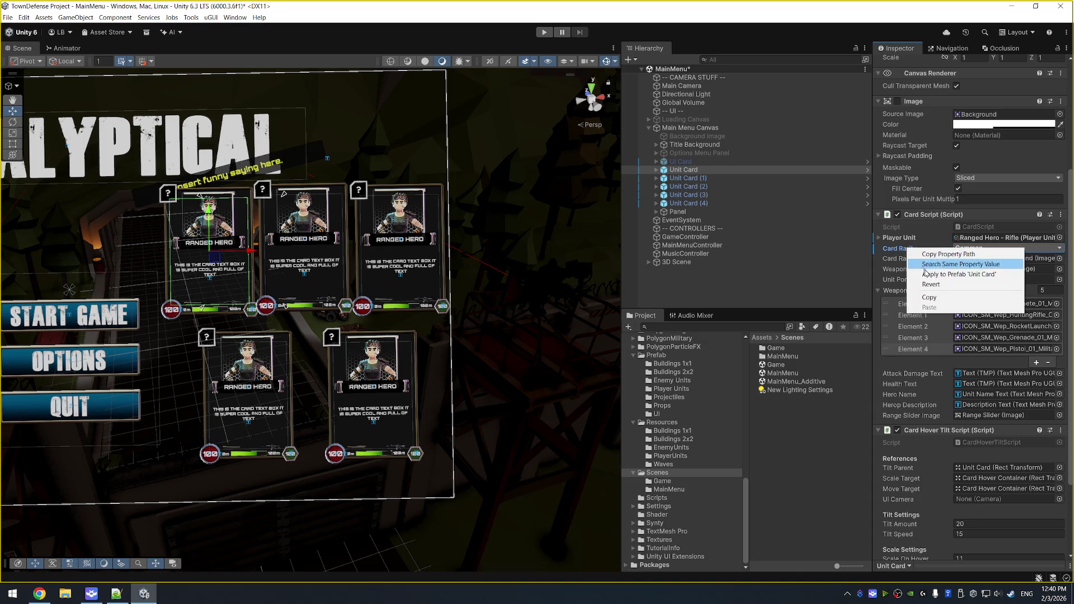
left_click(930, 272)
Save the MainMenu scene, check Unit Card (4), and start Play mode.
key("ctrl+s")
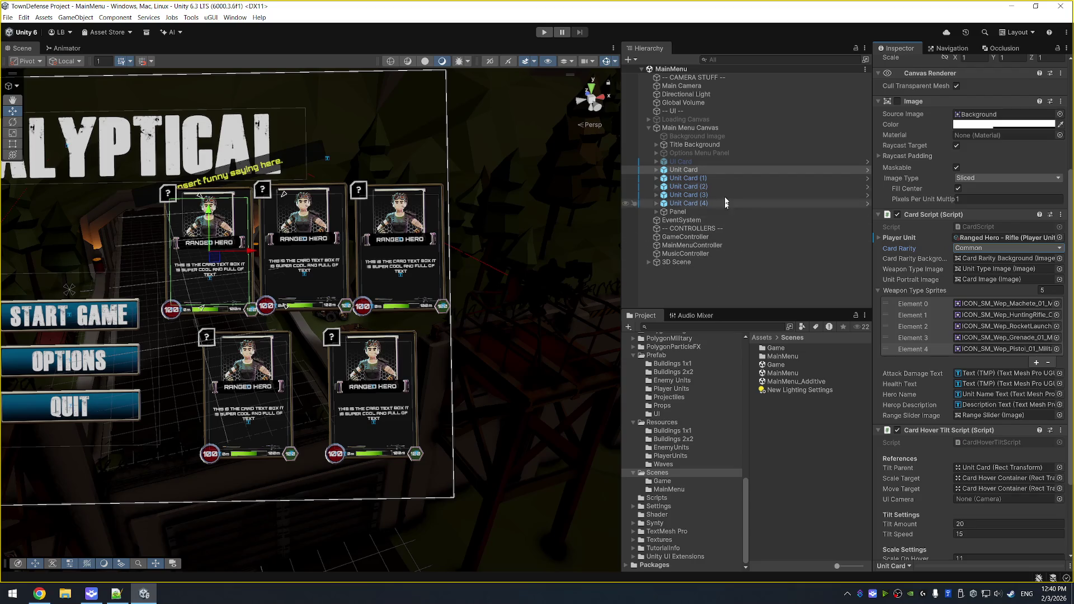
left_click(737, 204)
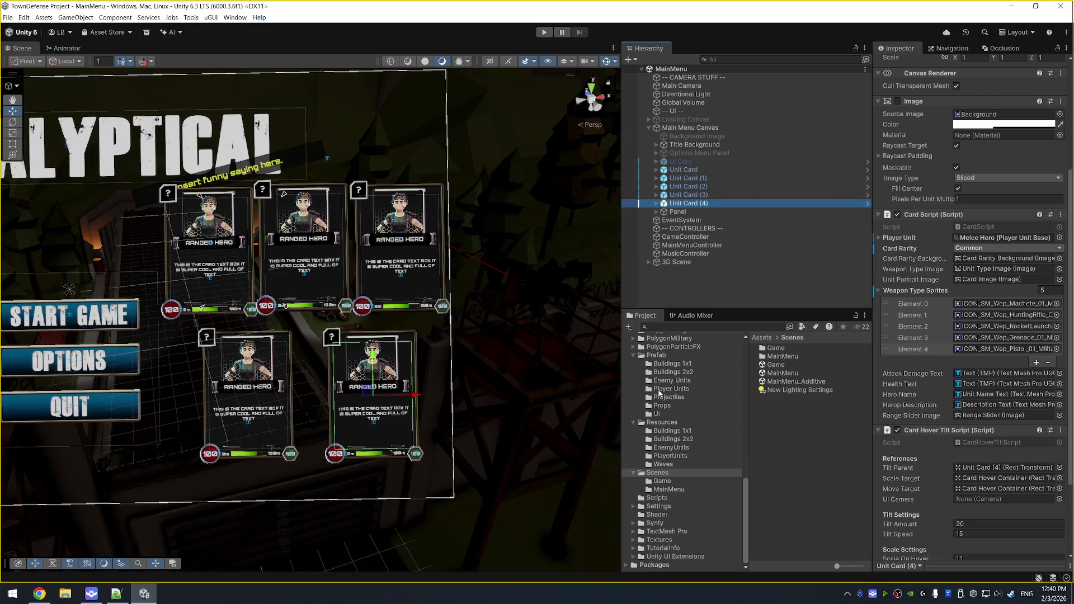
left_click(719, 169)
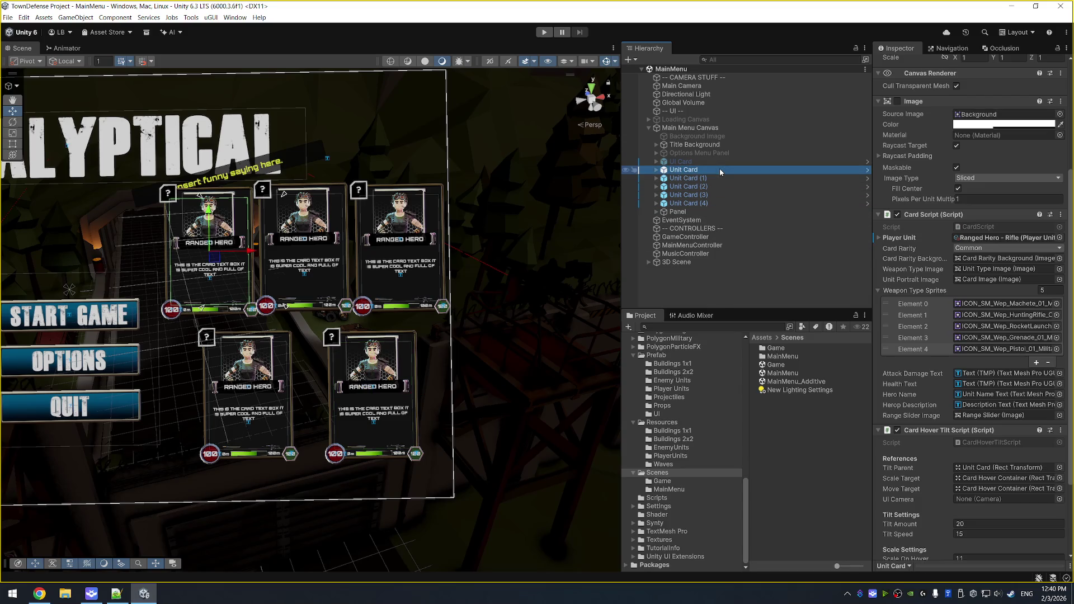
left_click(544, 32)
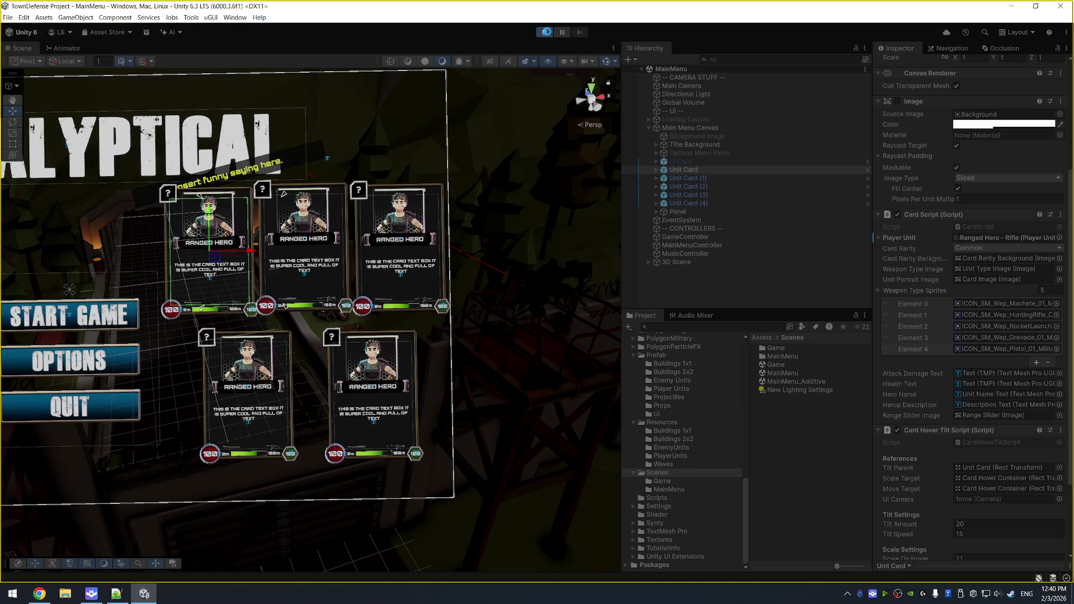
Frame the Rifle hero card in the Scene view and zoom in on the cards.
left_click(547, 33)
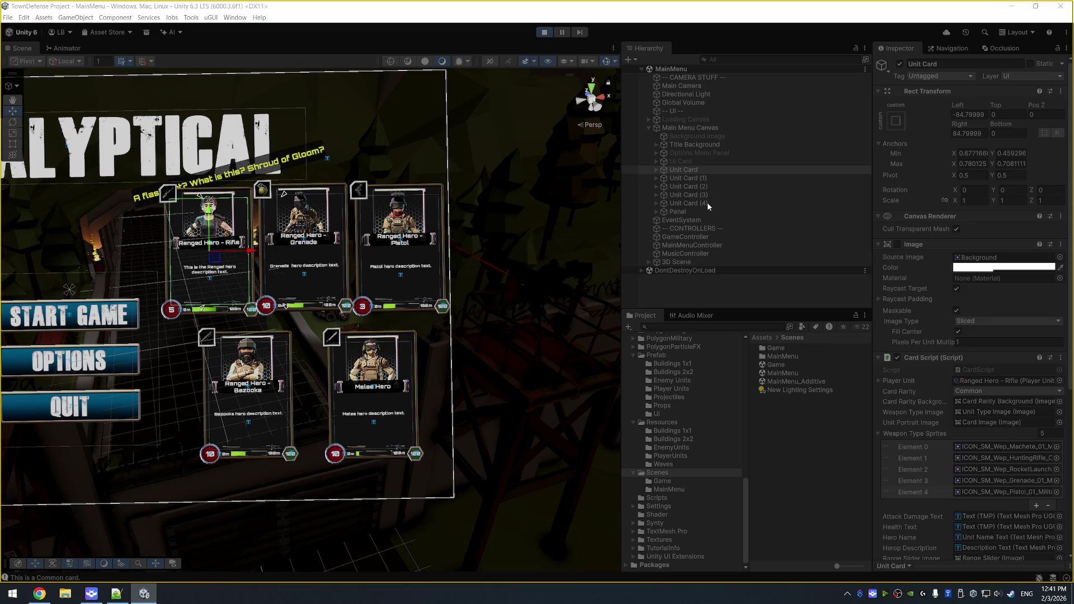
key("f")
scroll(486, 254, "down", 5)
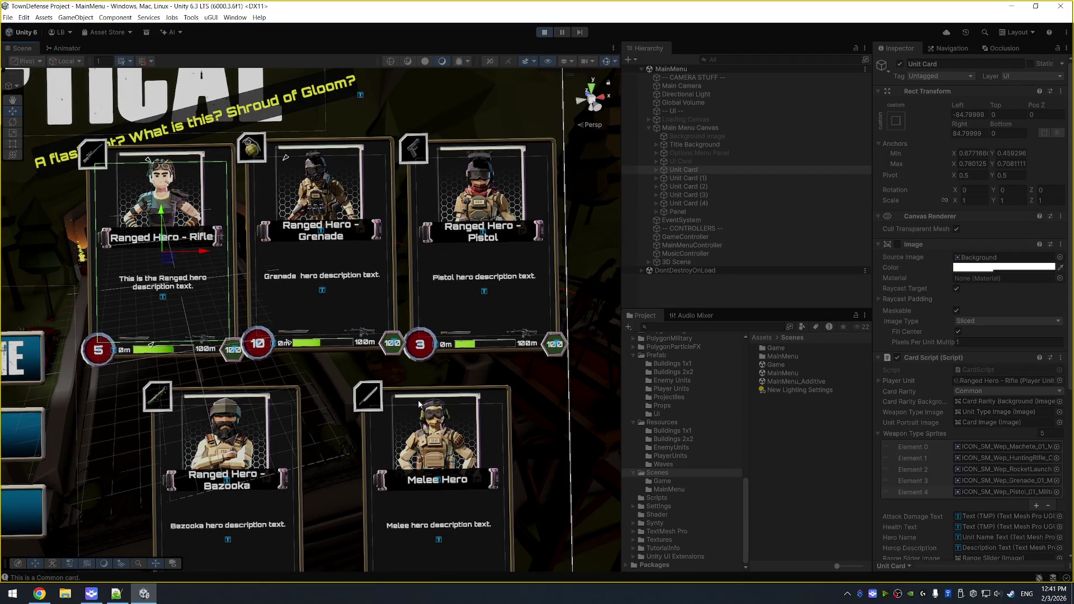
Select the first Unit Card's Unit Name Text and set its maximum auto-size font to 12.
left_click(725, 177)
left_click(724, 169)
key("Right")
key("Right")
left_click(701, 203)
key("Right")
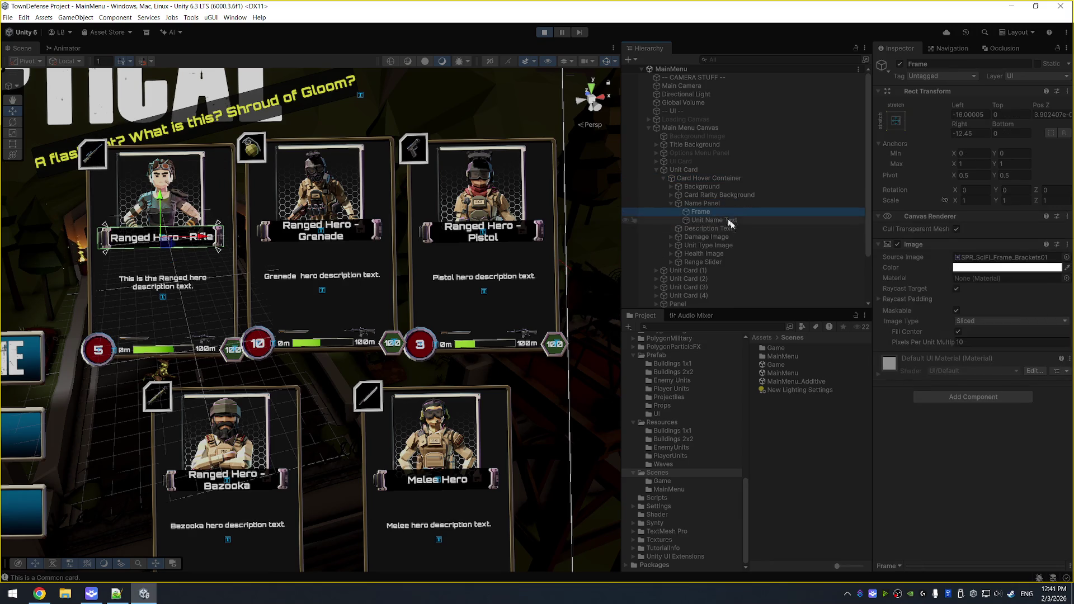
left_click(722, 220)
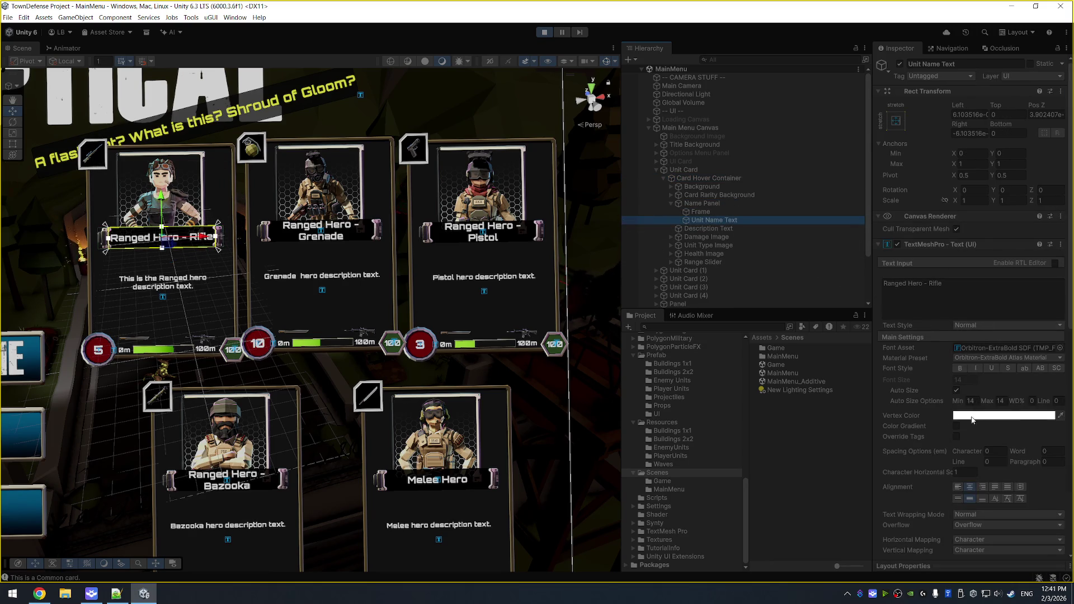
double_click(1000, 401)
type("12")
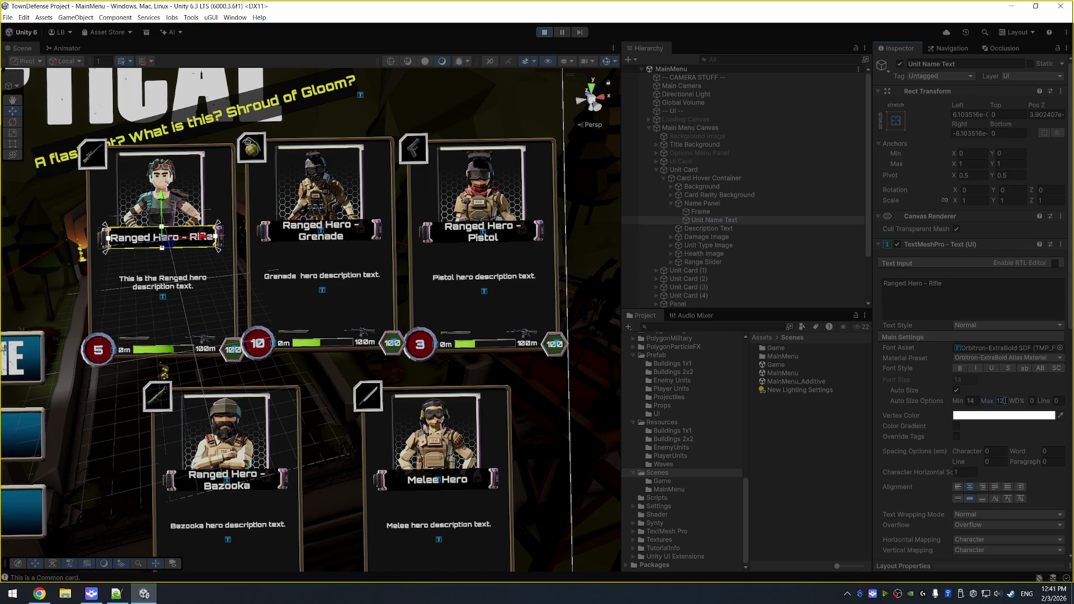
left_click(971, 400)
type("12")
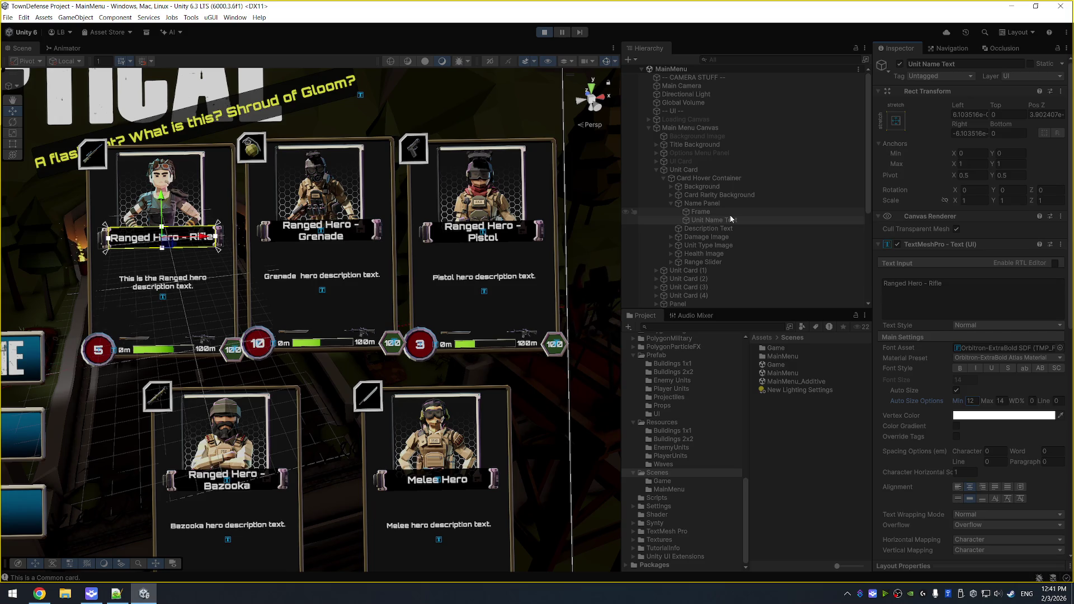
Inspect the Frame, ground piece and 3D Scene group, then select Main Menu Canvas.
key("Up")
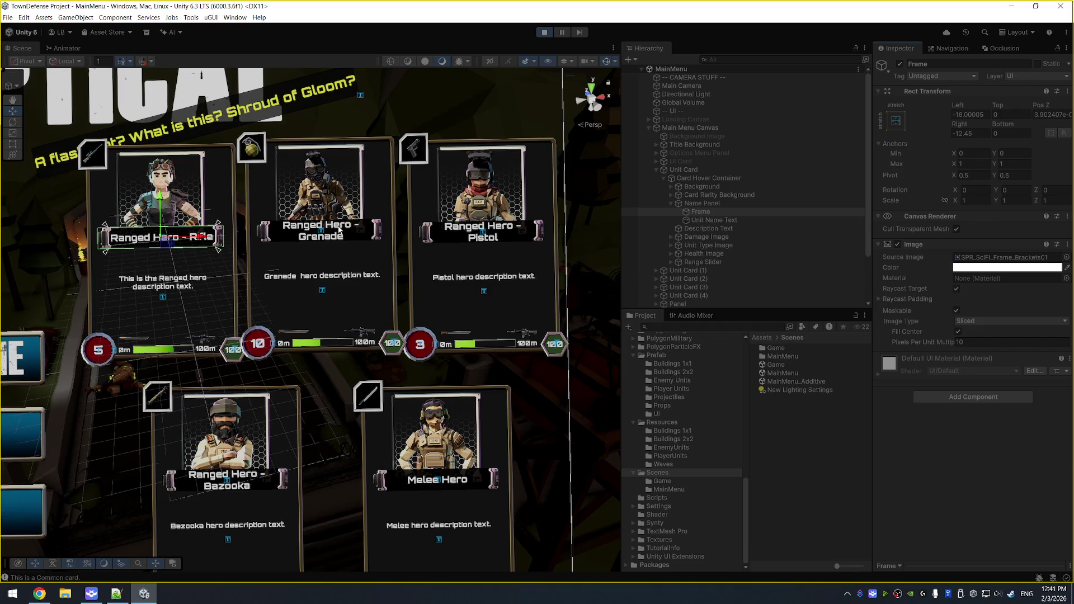
left_click(338, 236)
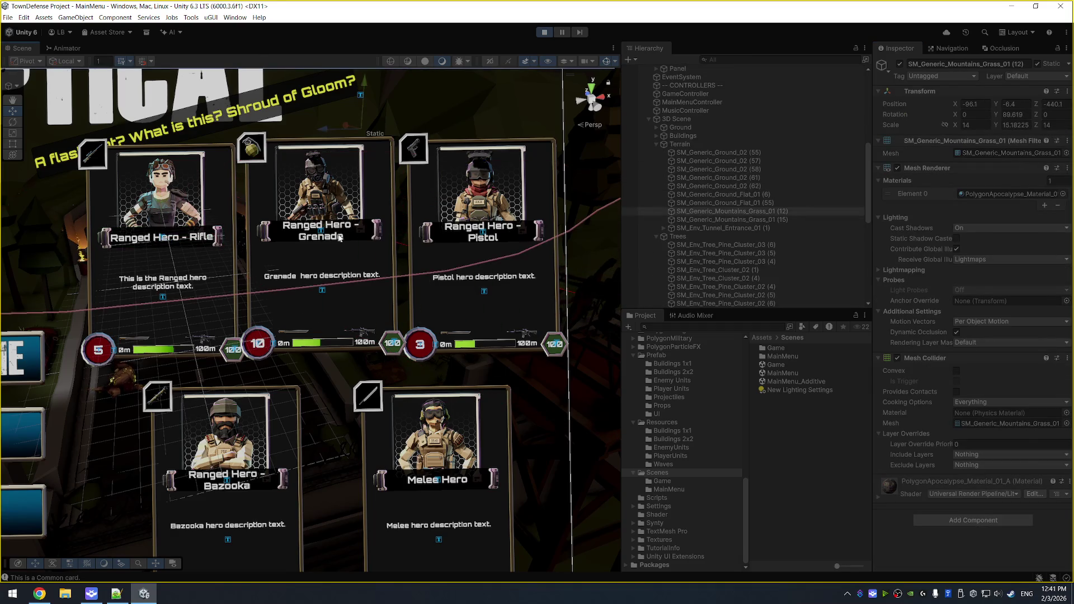
left_click(745, 120)
scroll(694, 130, "up", 7)
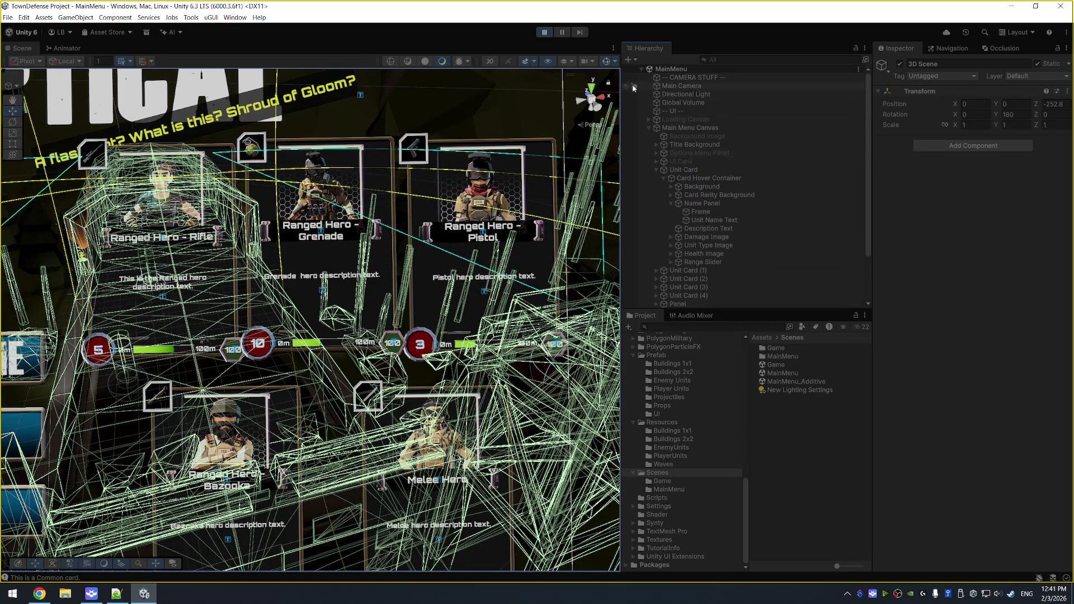
scroll(683, 255, "down", 2)
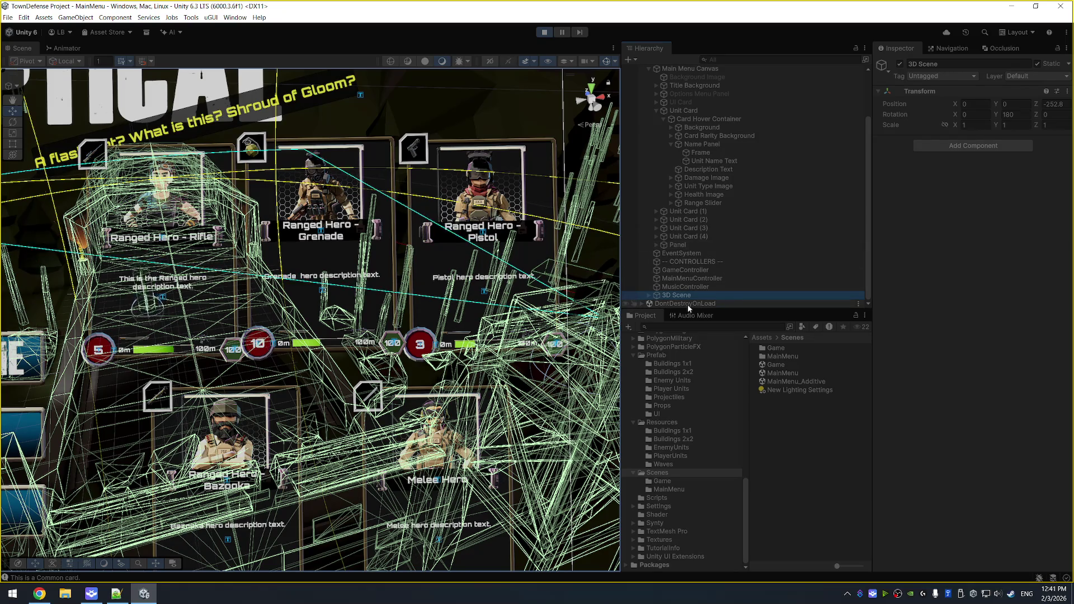
scroll(716, 220, "up", 2)
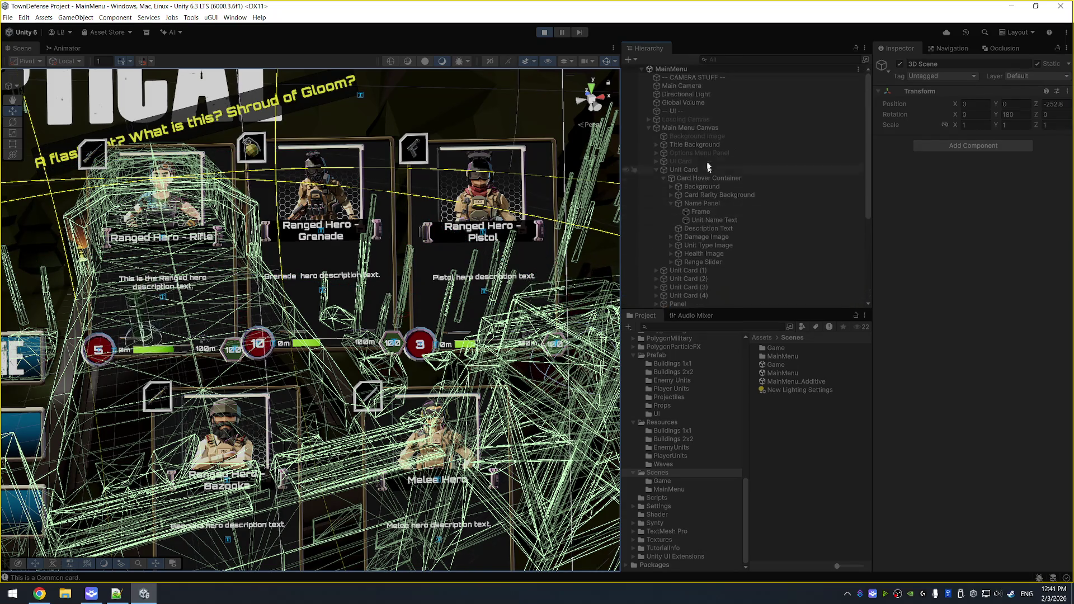
left_click(699, 127)
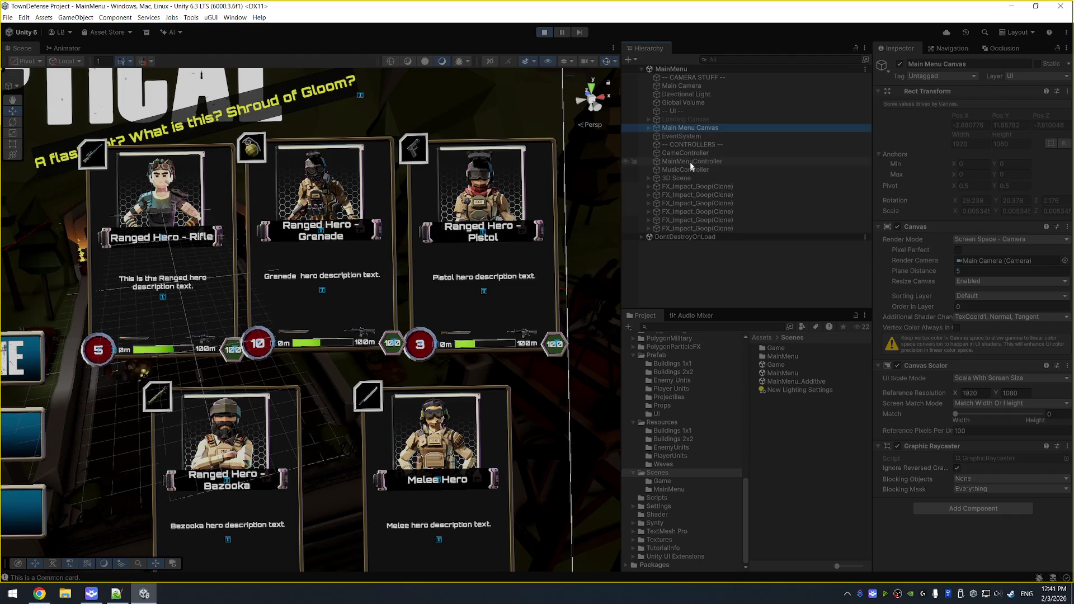
left_click(727, 128)
In Unit Card (2)'s Unit Name Text, set auto-size Min and Max to 12.
left_click(649, 127)
left_click(708, 171)
key("Left")
left_click(708, 177)
left_click(709, 185)
key("Right")
key("Down")
key("Down")
key("Down")
key("Down")
key("Down")
key("Down")
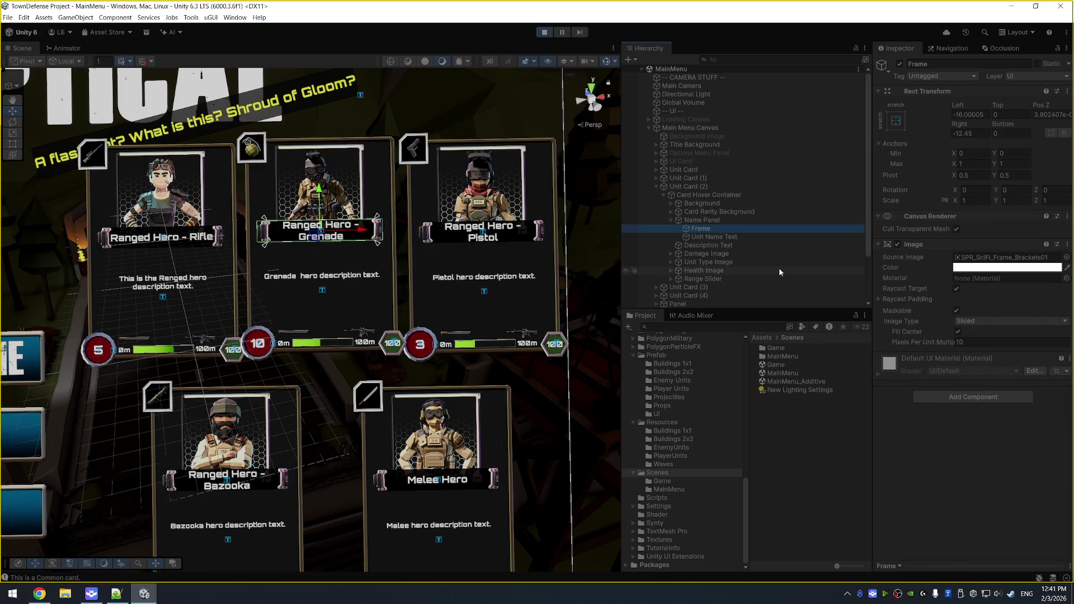
double_click(971, 401)
type("12")
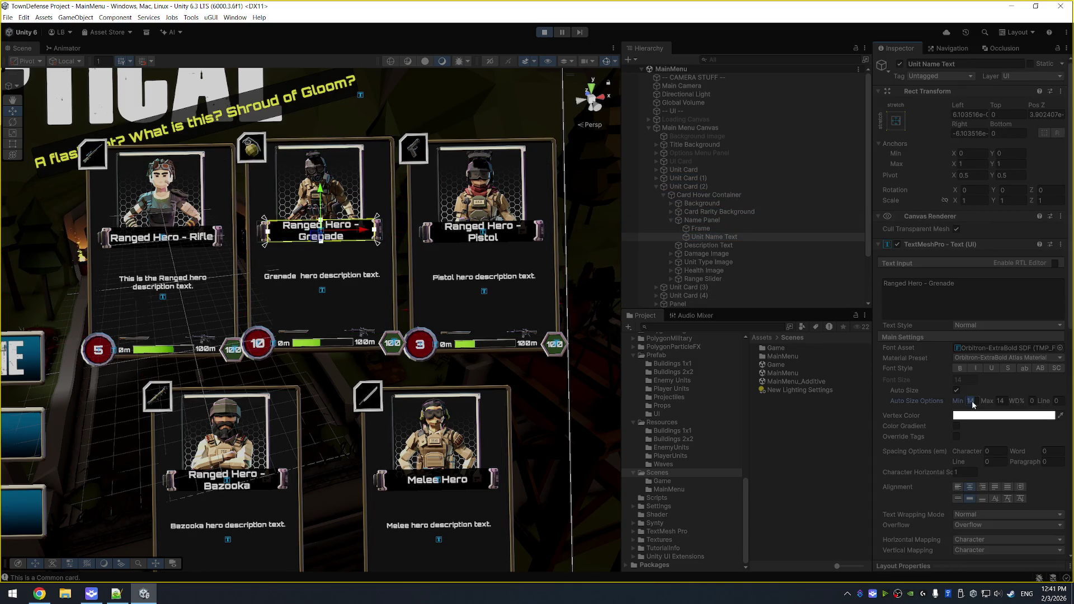
left_click(1000, 400)
type("12")
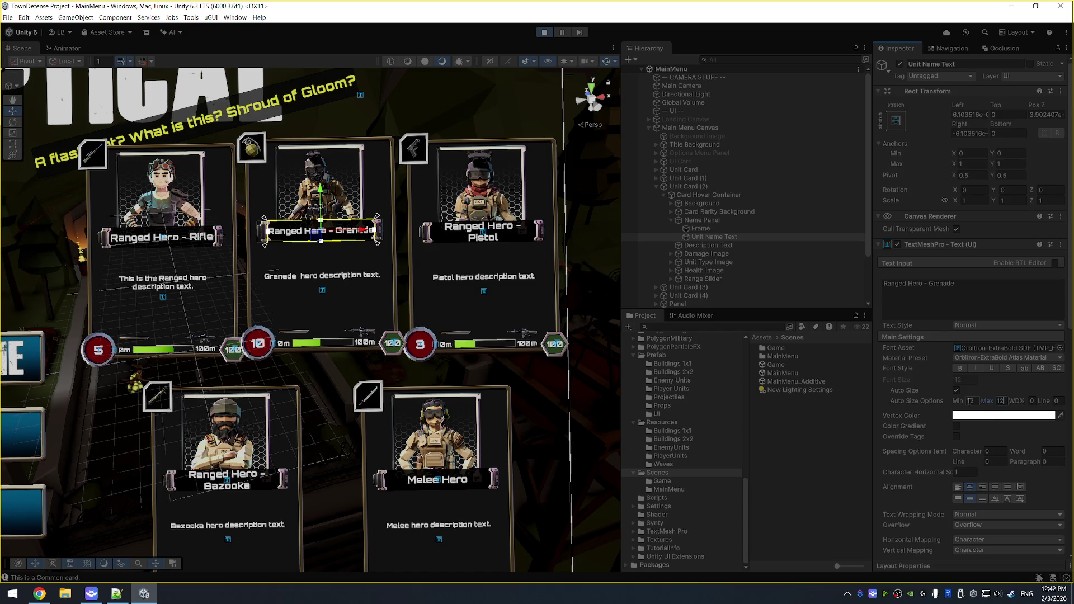
Replace the grenade card's title text with GREGORY GRENADES.
left_click(1001, 303)
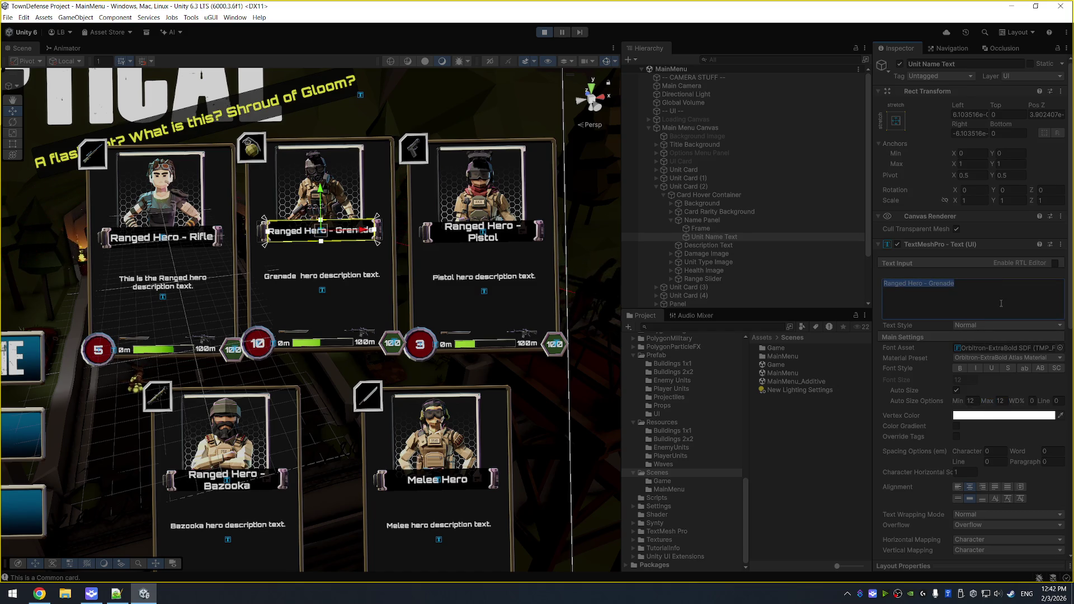
type("G")
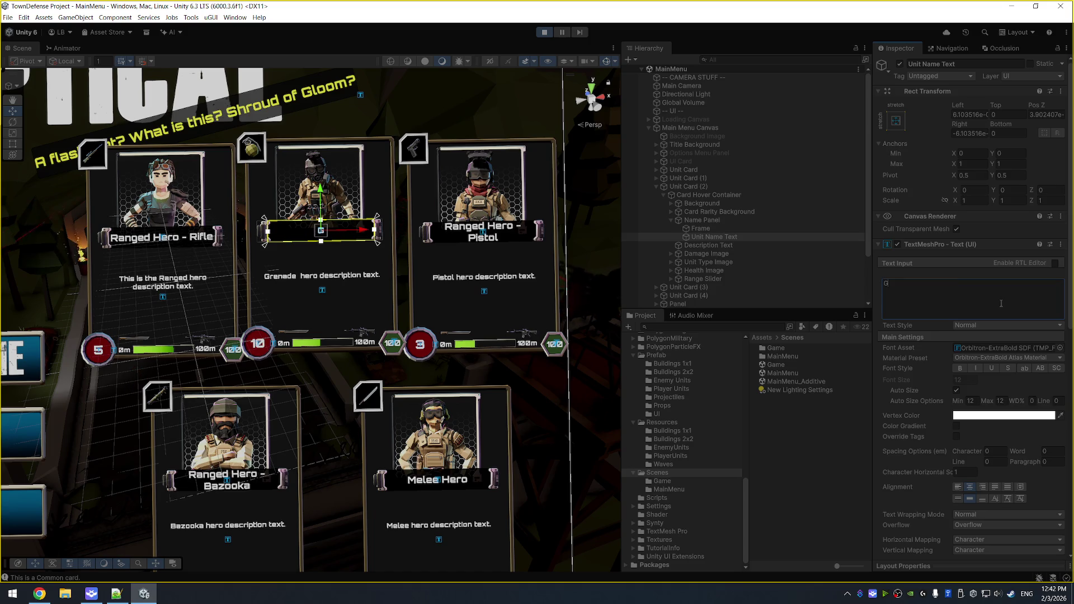
type("REGROY")
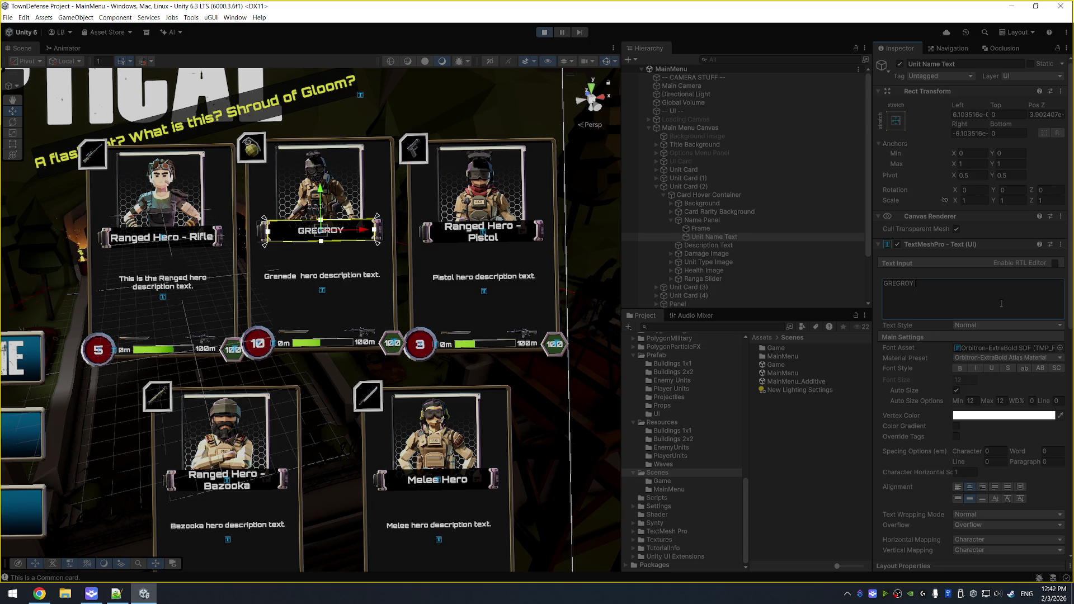
key("BackSpace")
key("BackSpace")
key("BackSpace")
type("ORY GRENADES")
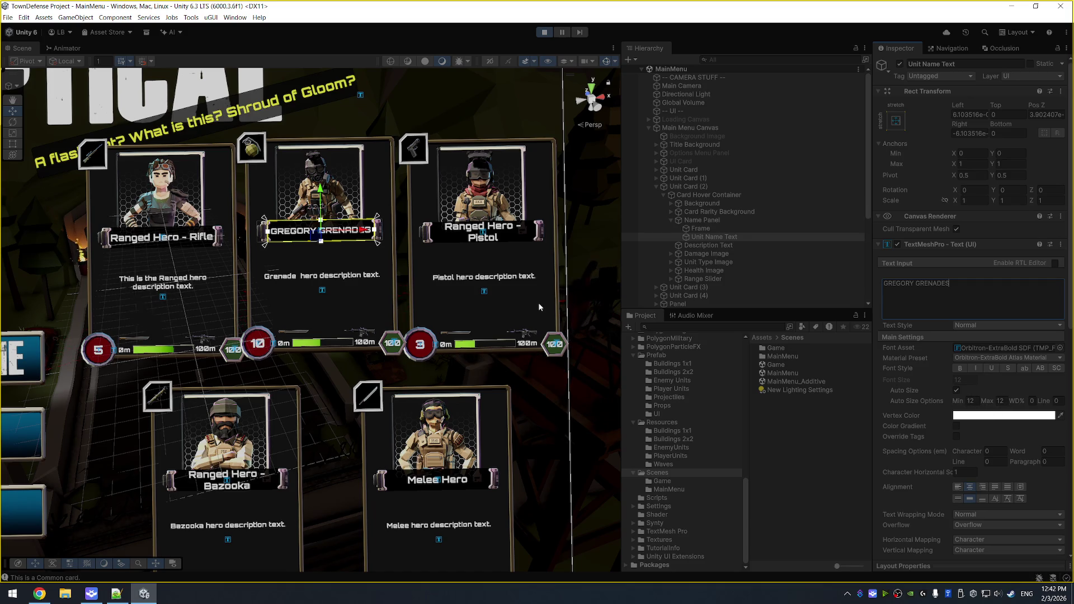
scroll(347, 197, "up", 3)
Exit Play mode and open the Unit Card prefab with Prefab > Open Asset in Context.
key("f")
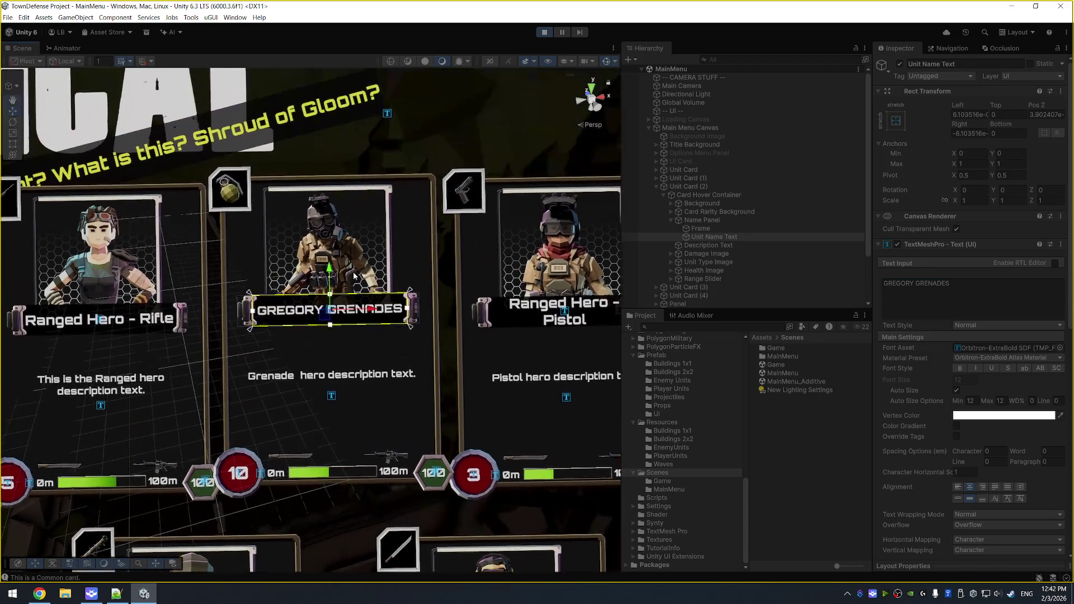
key("ctrl+p")
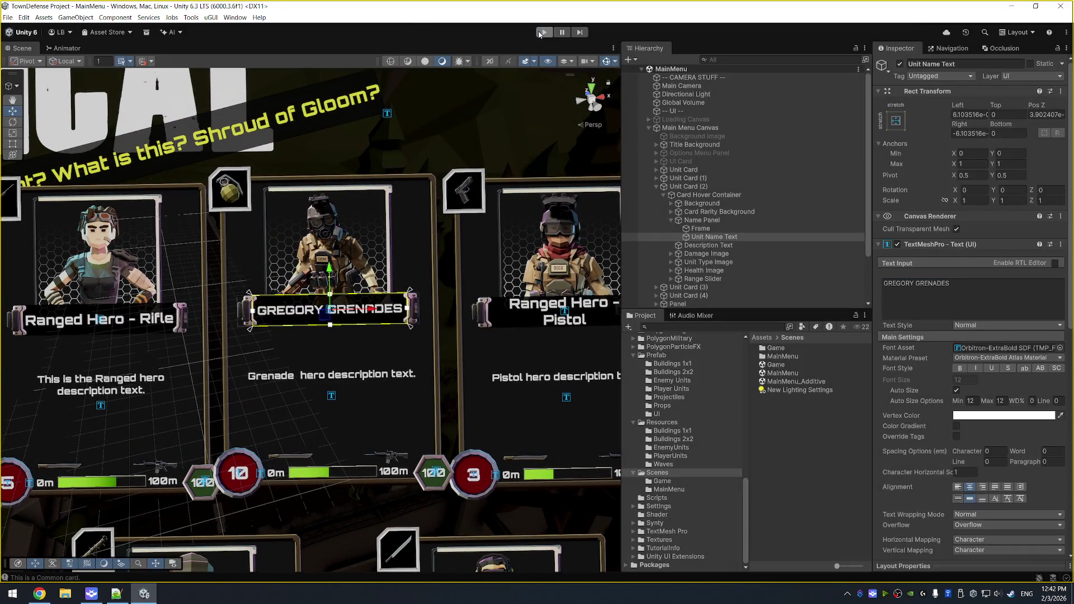
right_click(720, 172)
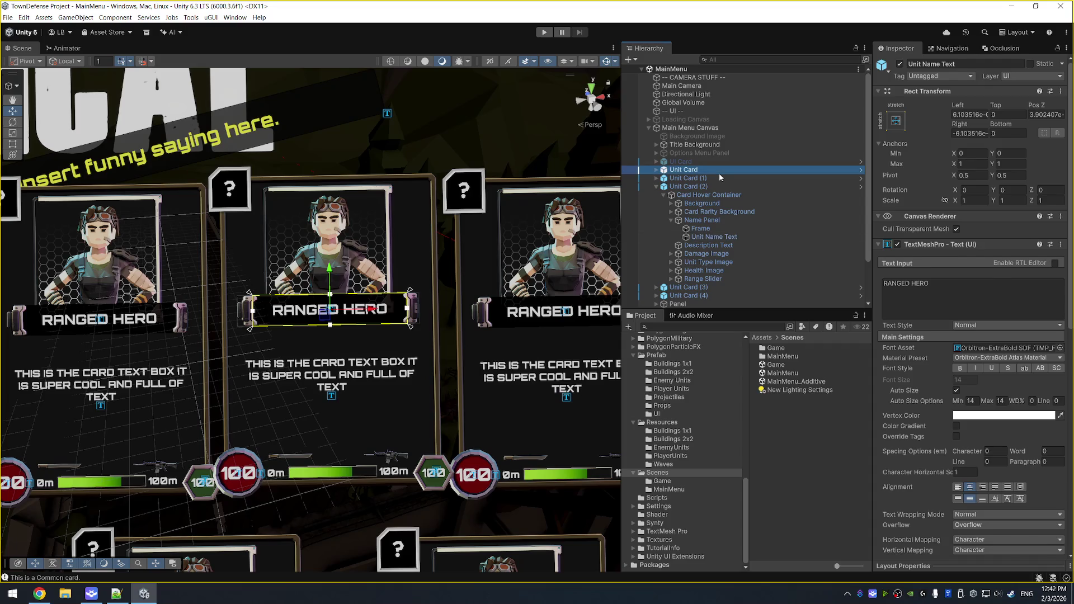
mouse_move(803, 319)
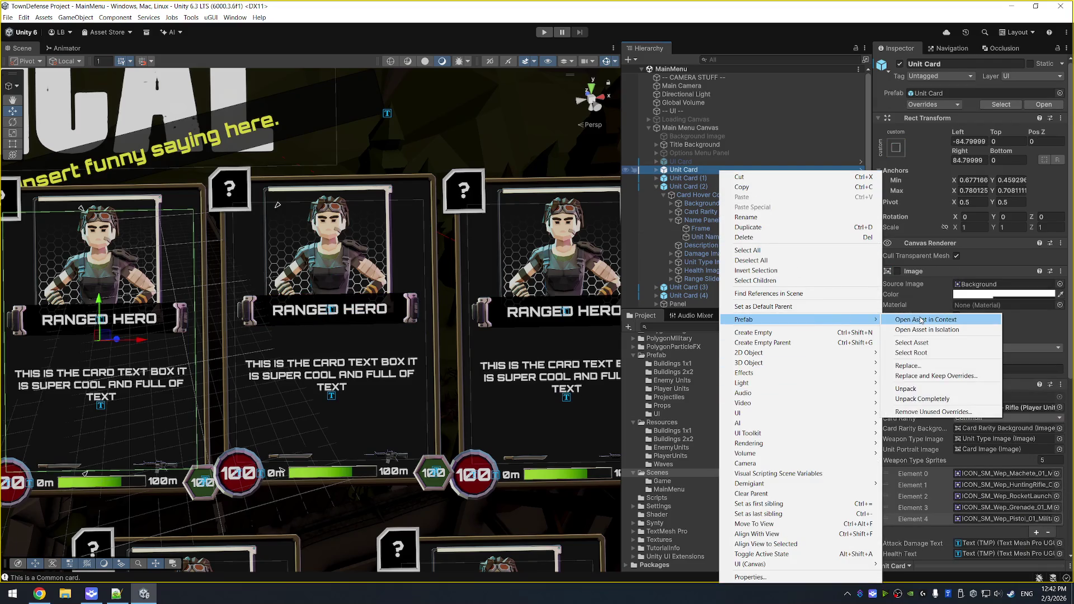
left_click(939, 320)
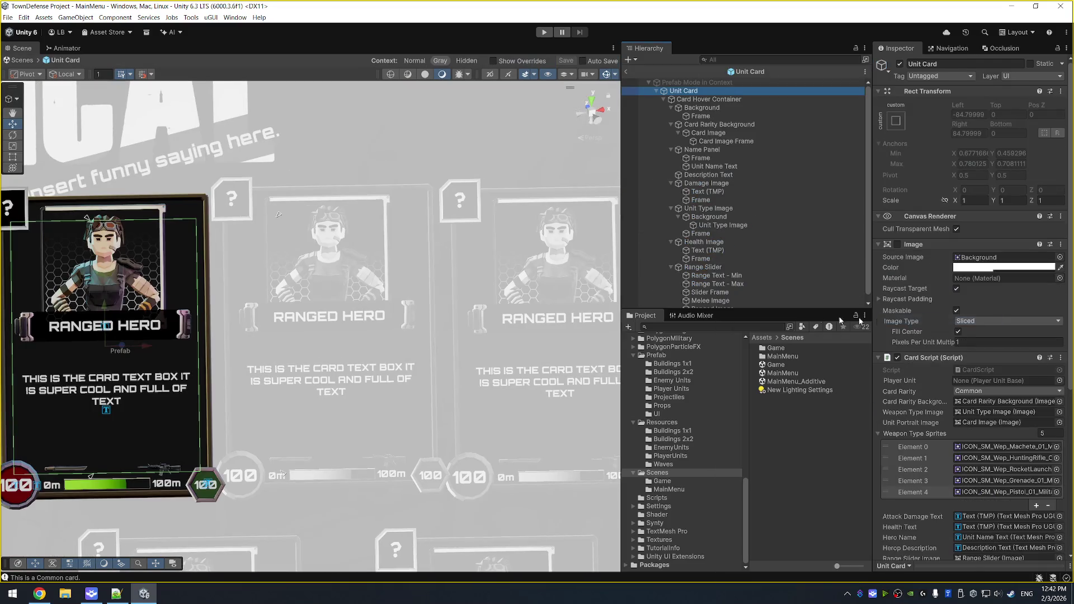
Select the prefab's Name Panel and set its Rect Transform Left inset to -35.
left_click(761, 139)
left_click(727, 150)
key("f")
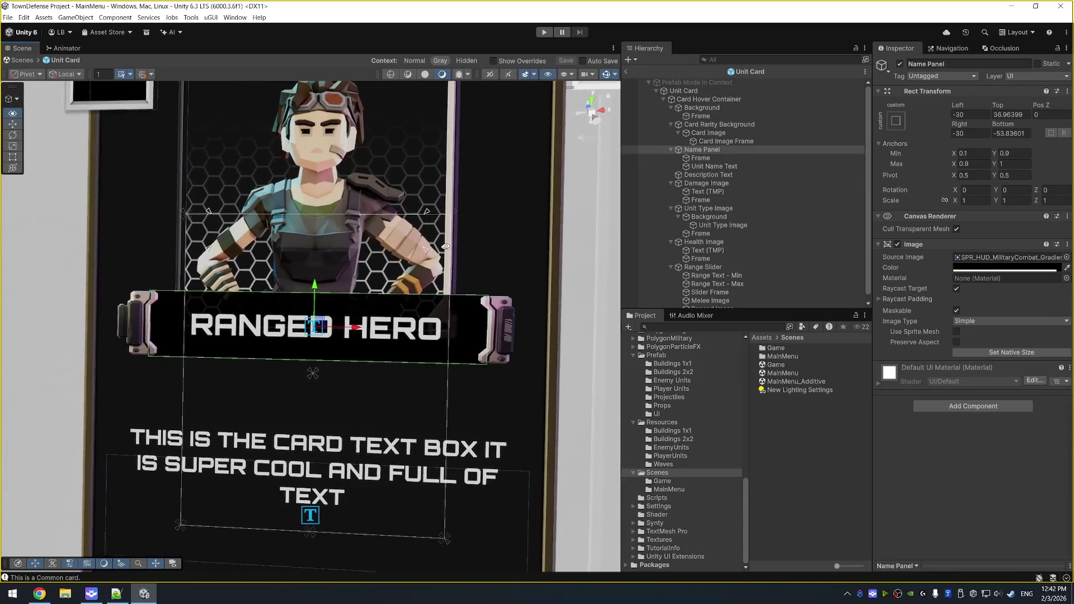
left_click(957, 114)
type("-20")
key("Return")
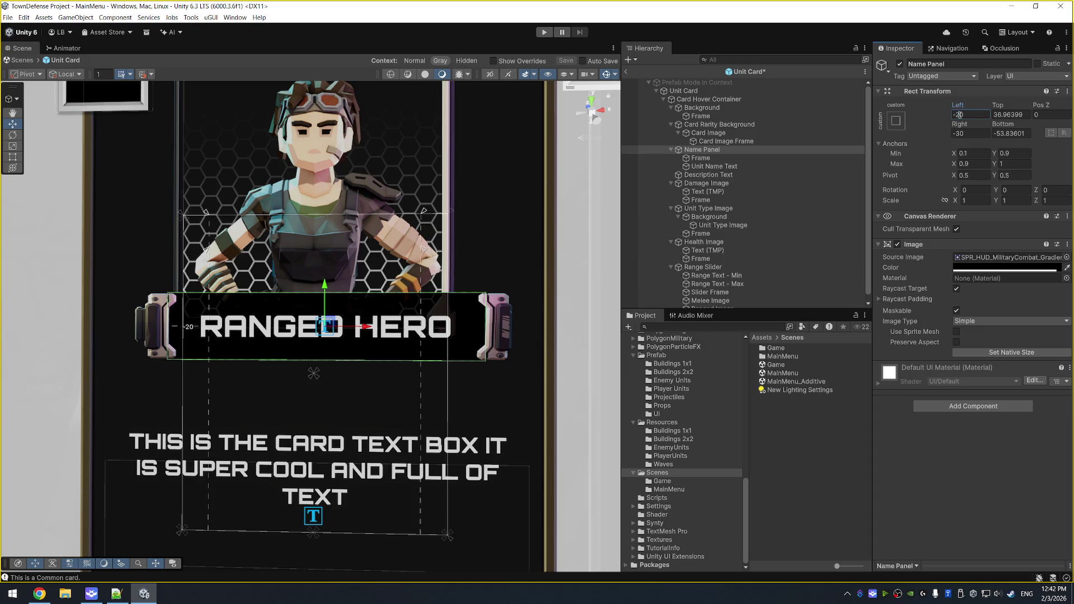
key("ctrl+z")
left_click(958, 115)
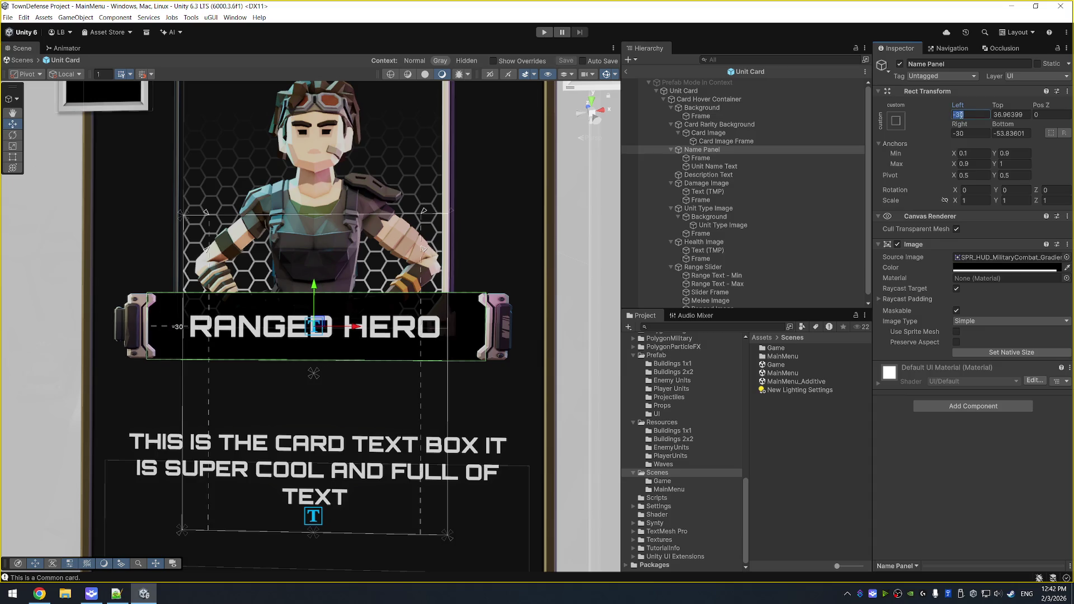
left_click(963, 116)
type("5")
left_click(964, 134)
Set the Name Panel's Right inset to -40 and save the prefab.
left_click(965, 134)
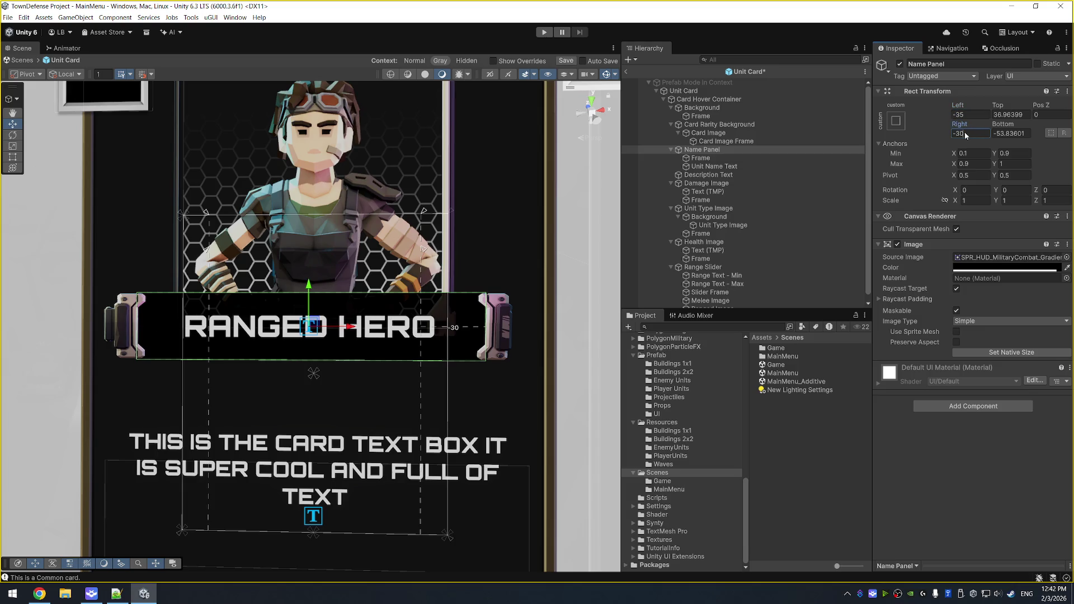
type("5")
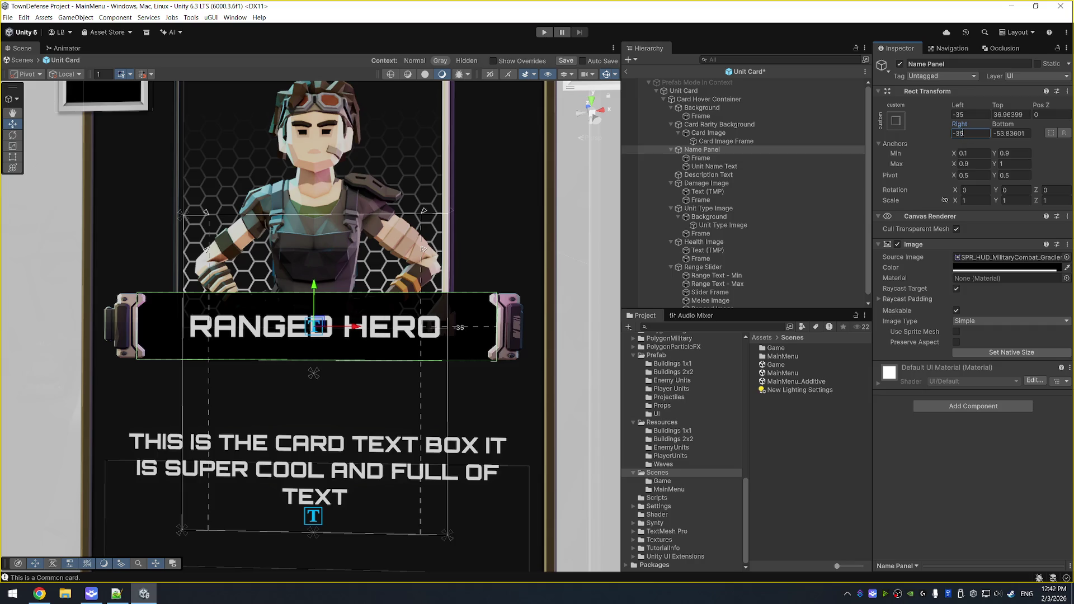
key("BackSpace")
key("BackSpace")
type("40")
key("shift+Tab")
key("shift+Tab")
key("shift+Tab")
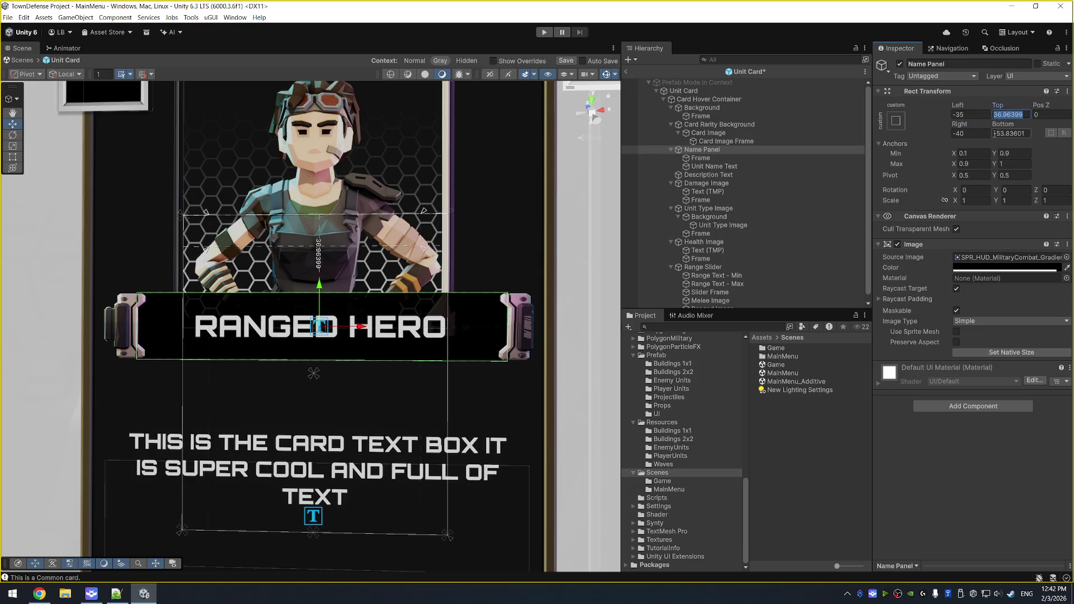
type("-40")
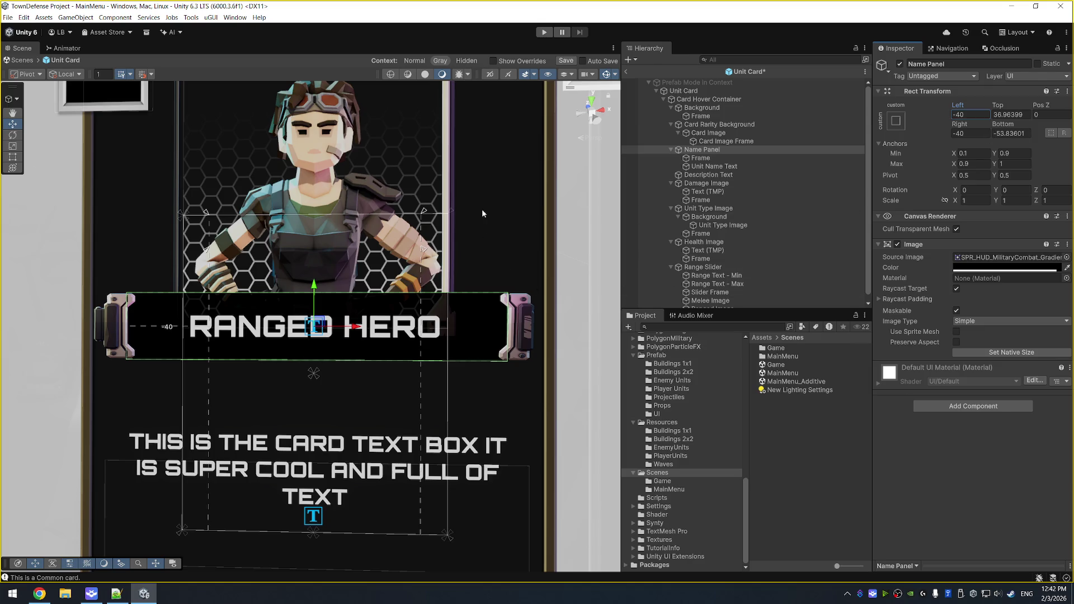
key("ctrl+s")
Change the Name Panel's Left inset to -36 and save the prefab again.
double_click(983, 115)
type("-38")
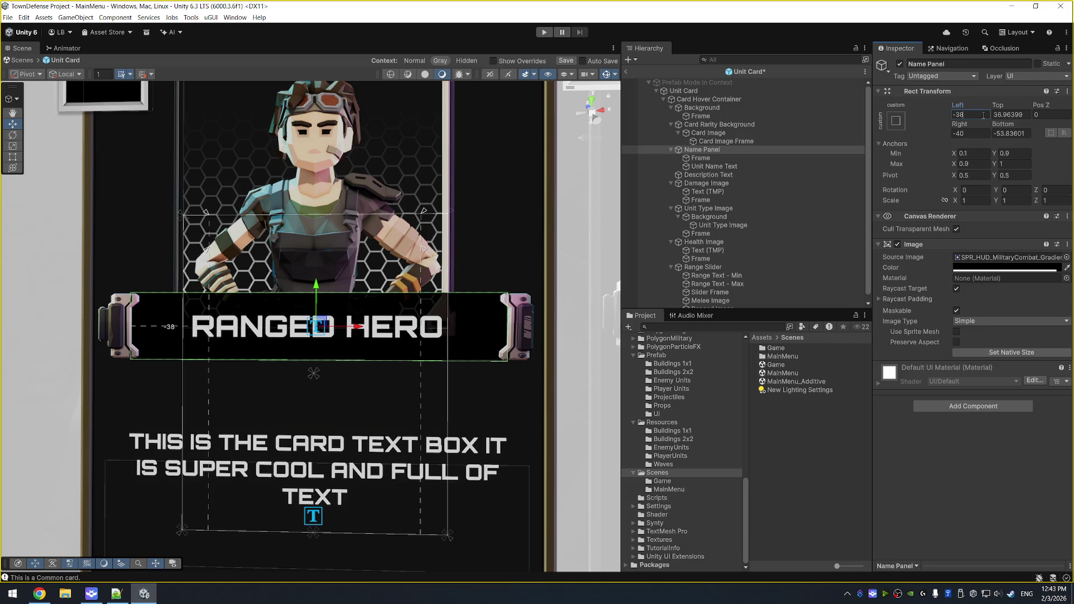
key("BackSpace")
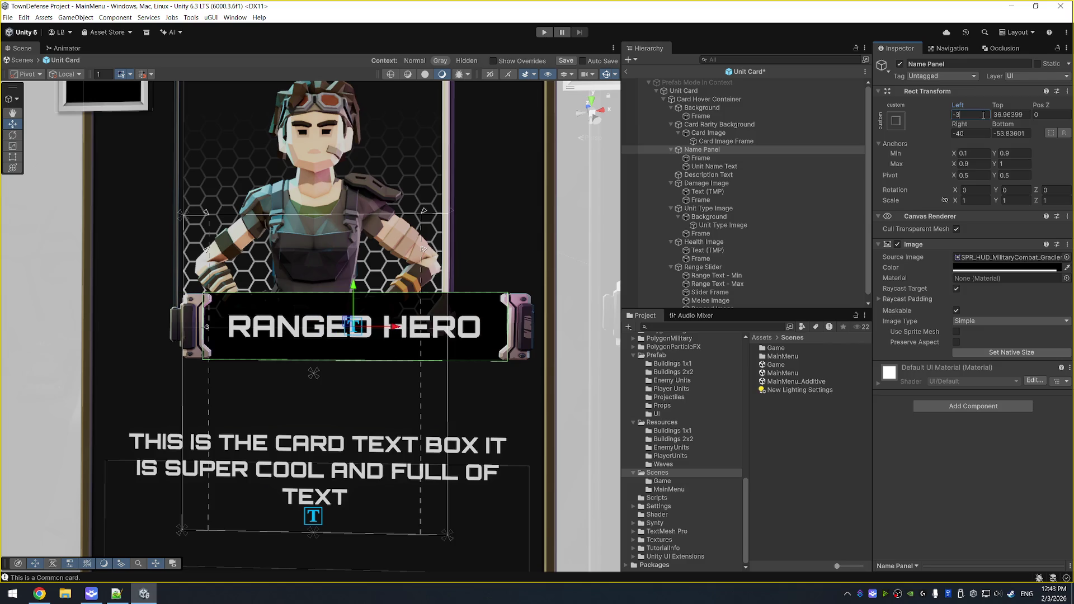
type("6")
key("ctrl+s")
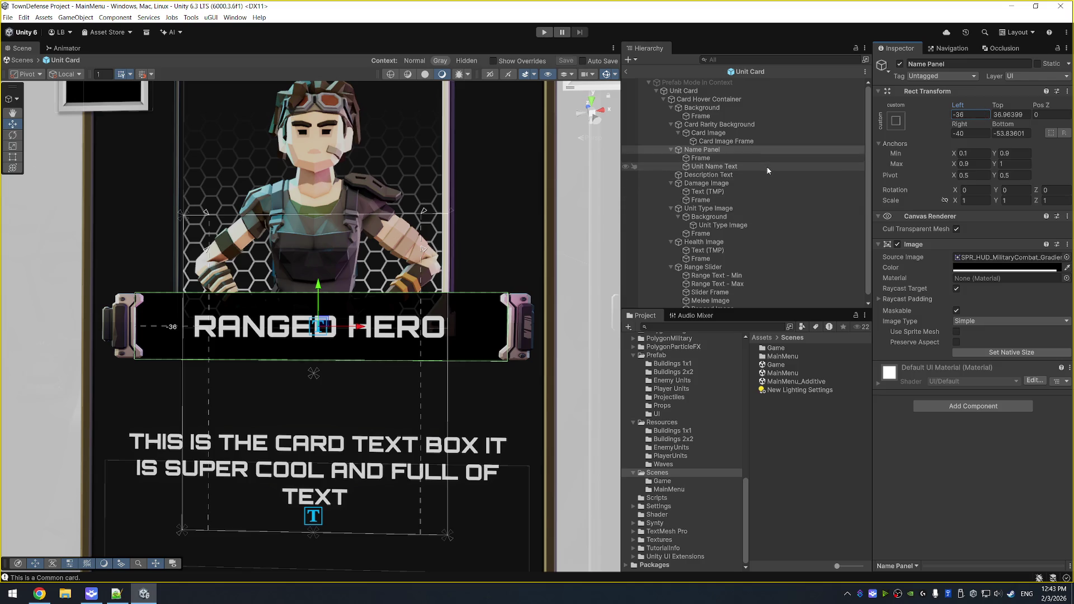
left_click(766, 167)
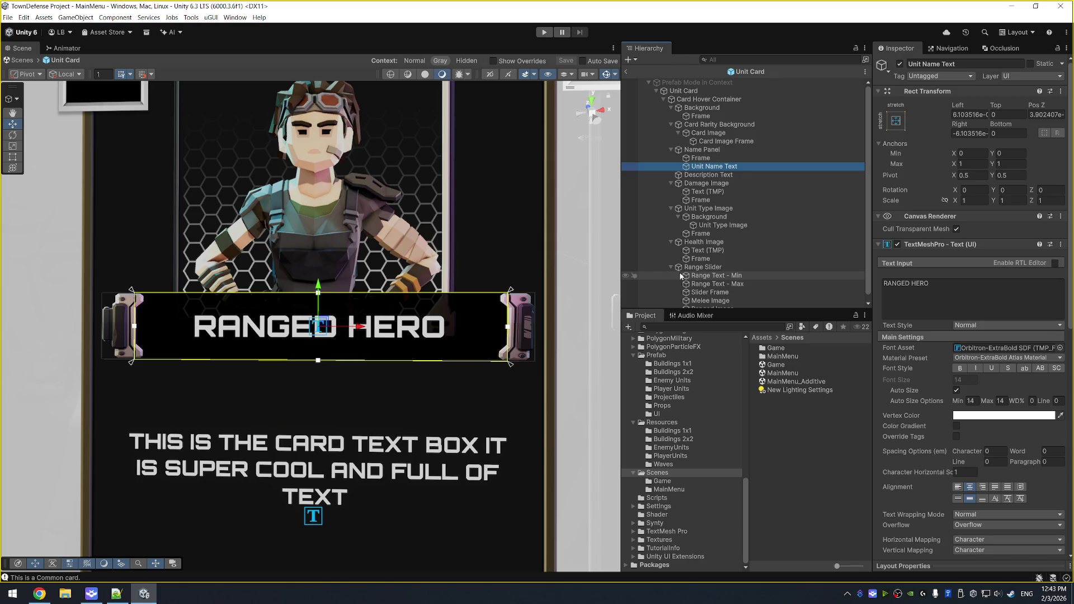
Change the unit name text to GREGORY GRENADES and nudge its left edge slightly right.
left_click(993, 291)
type("GREGOR")
key("BackSpace")
type("RY GRENADES")
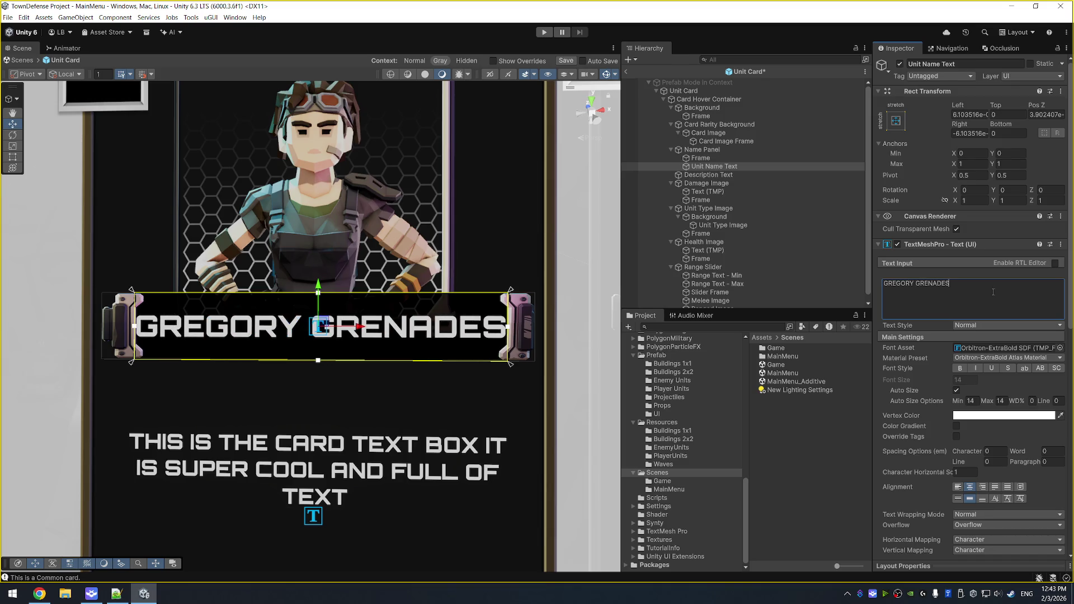
left_click(503, 329)
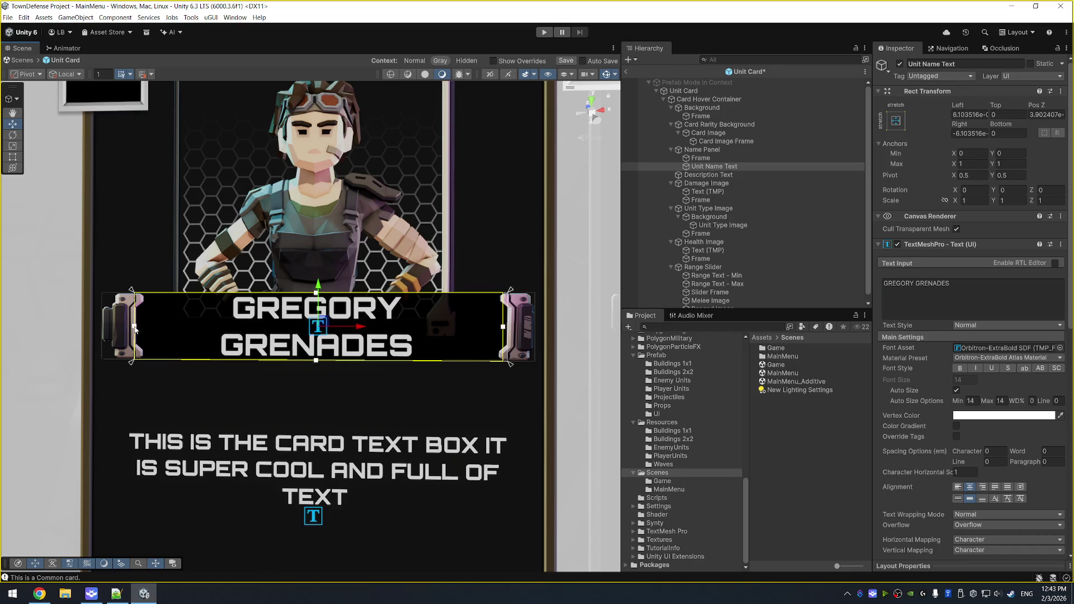
left_click_drag(135, 329, 140, 330)
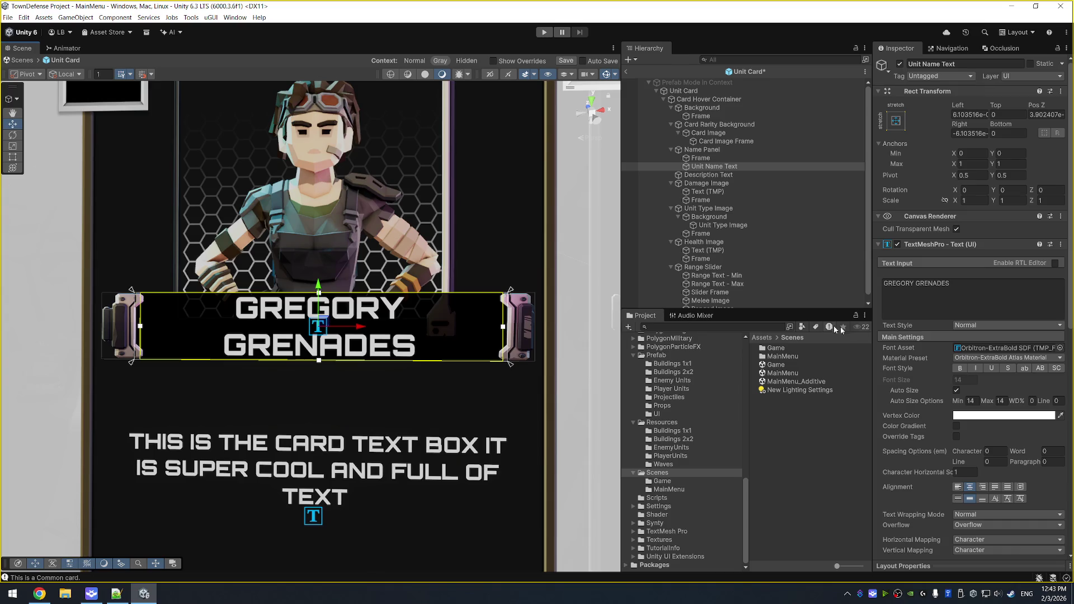
Set the Auto Size minimum and maximum font sizes both to 13.
left_click(971, 400)
type("13")
key("Tab")
type("13")
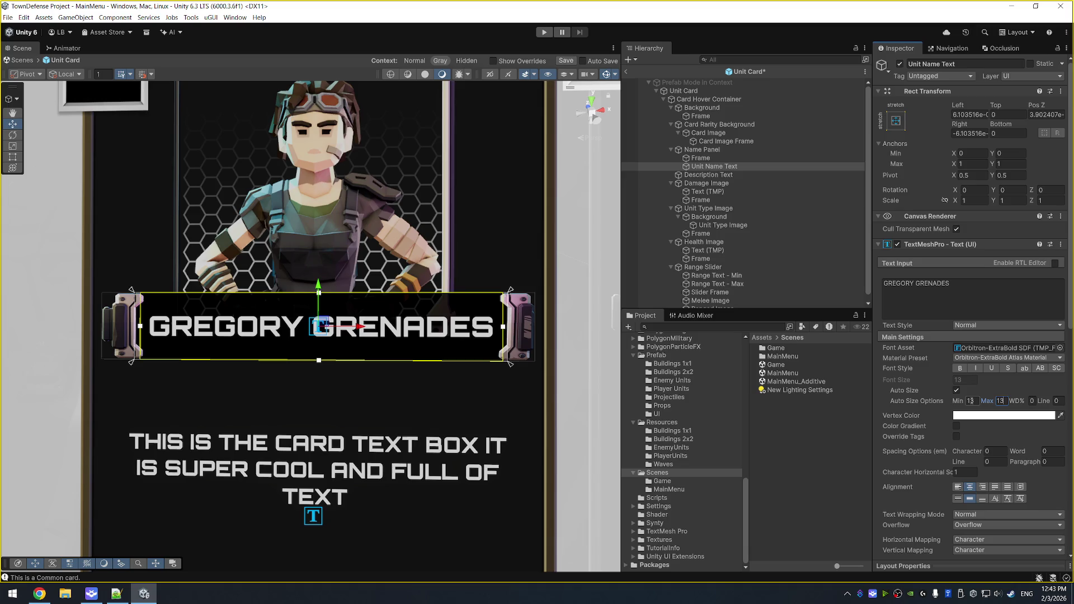
key("Return")
type("14")
left_click(971, 401)
type("14")
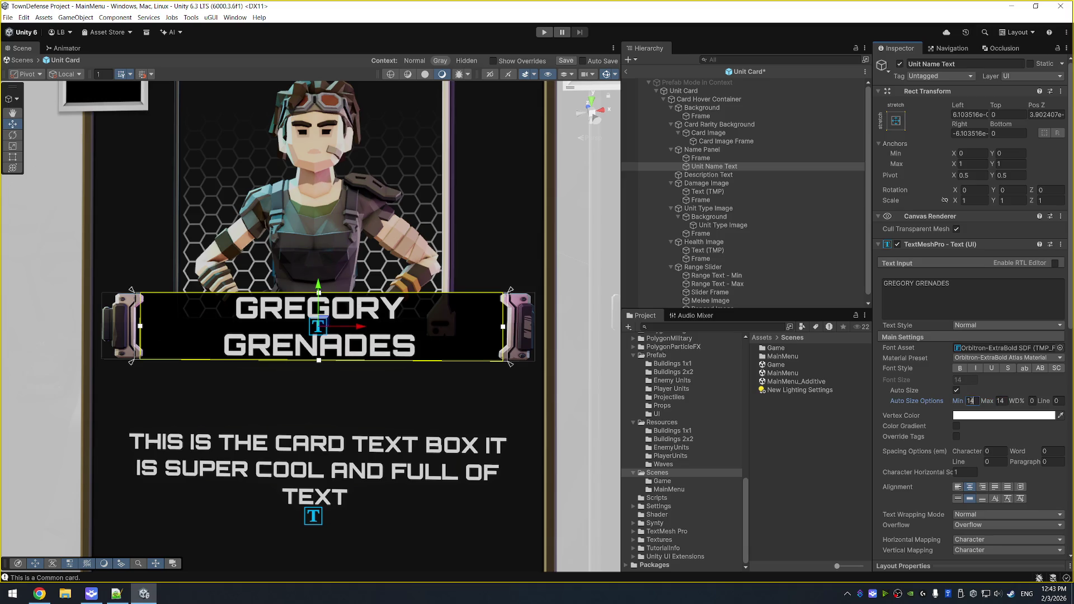
type("13")
key("Tab")
type("13")
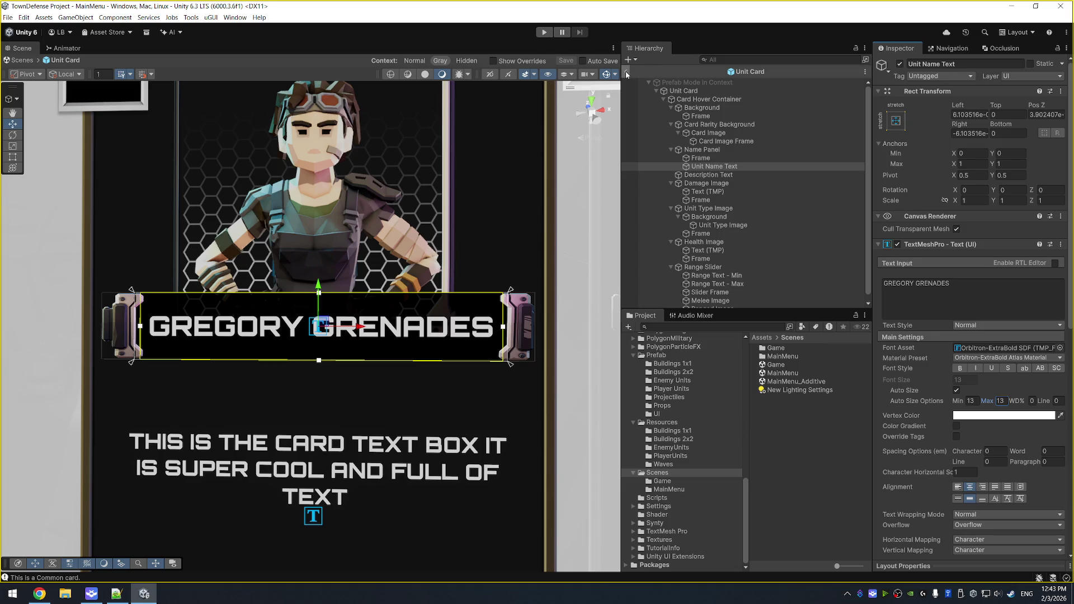
Exit Prefab Mode to the MainMenu scene and select Unit Card's Unit Name Text.
left_click(625, 72)
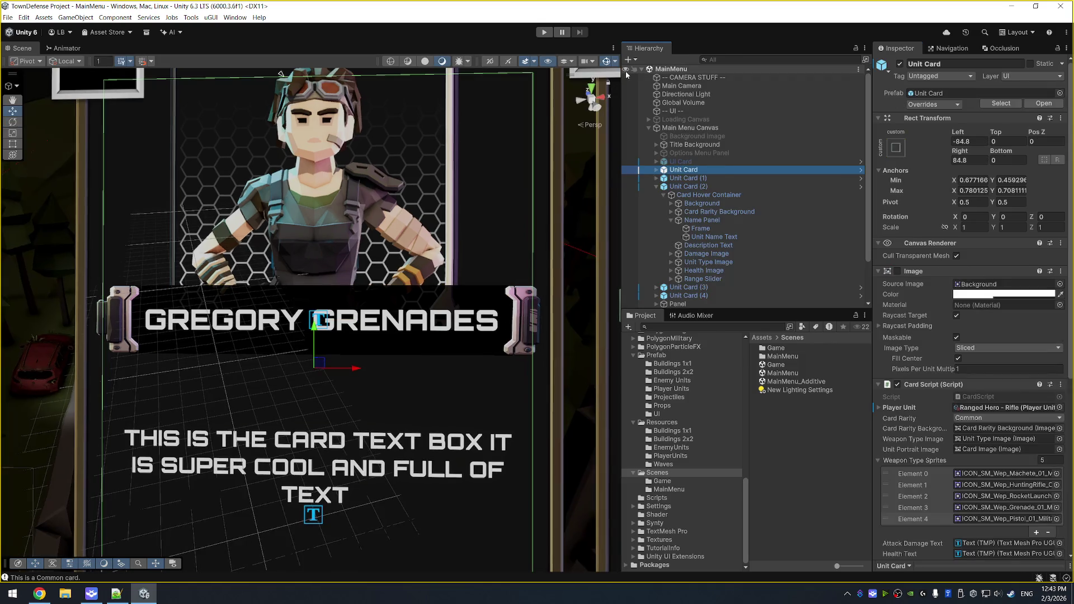
right_click(705, 173)
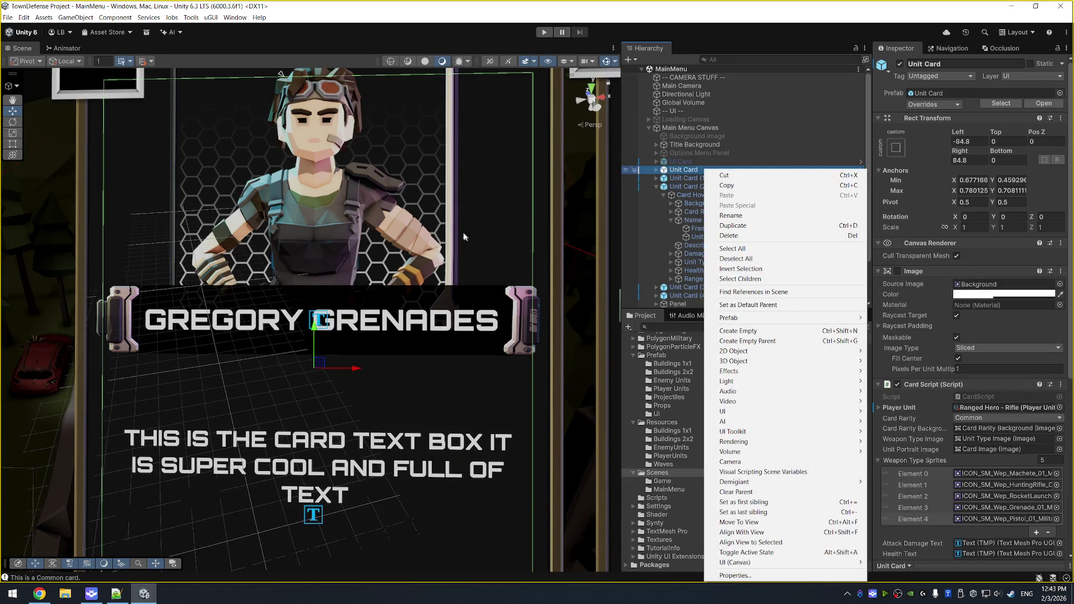
key("Escape")
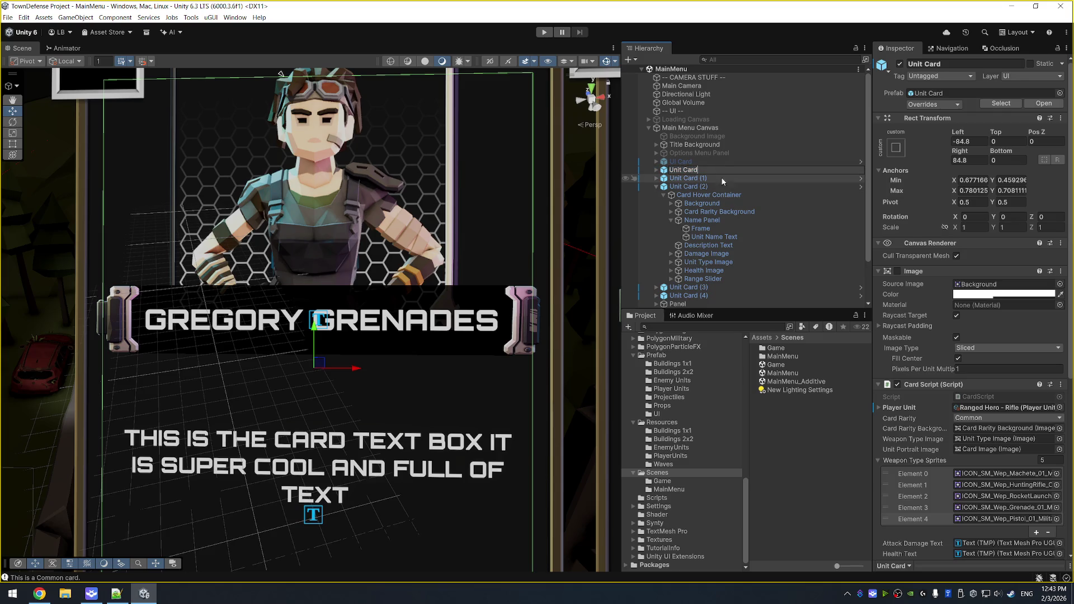
left_click(656, 170)
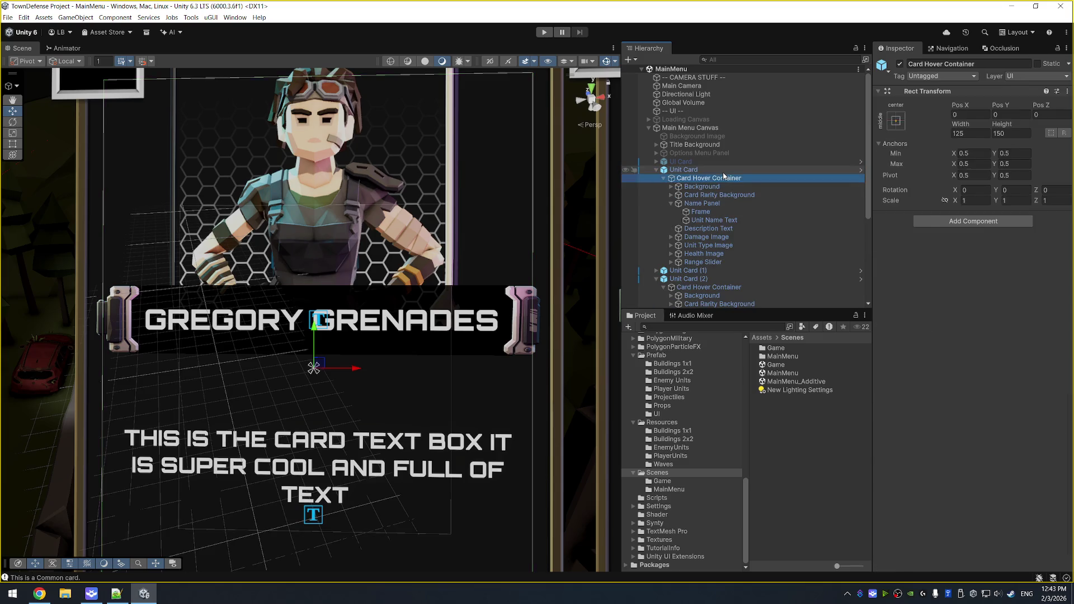
left_click(741, 220)
Replace the name text with PLACEHOLDER TEXT and save the scene.
left_click(930, 281)
key("ctrl+a")
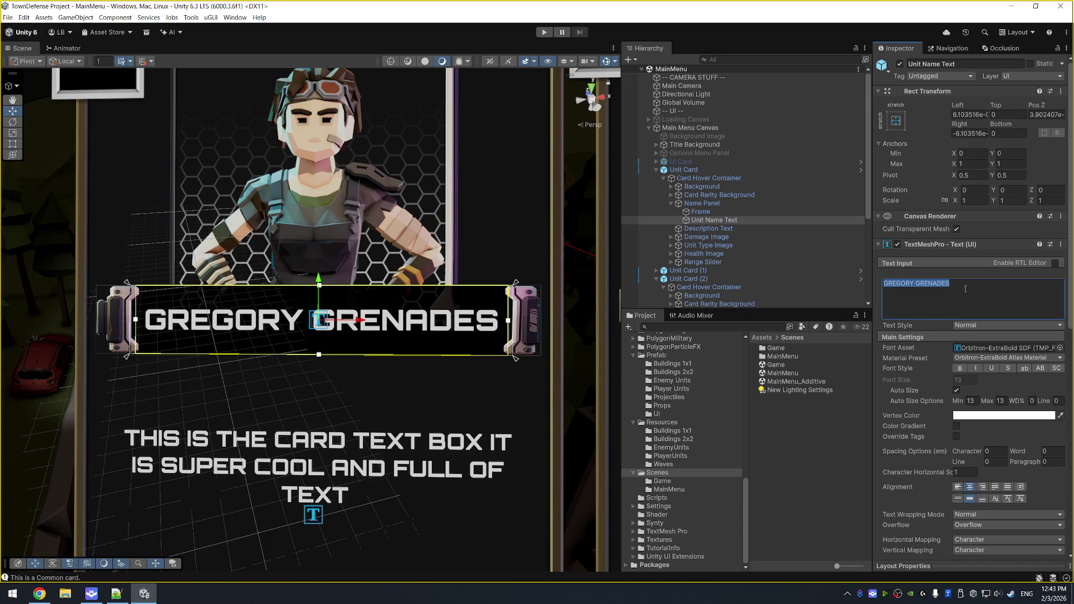
type("PLACEHOLDER TEXT")
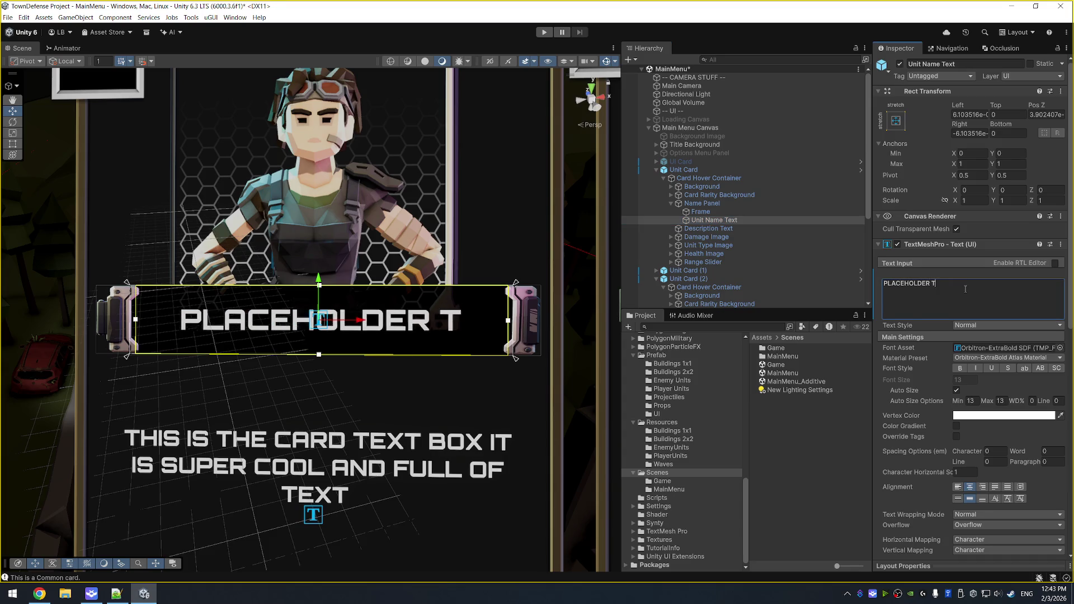
key("ctrl+s")
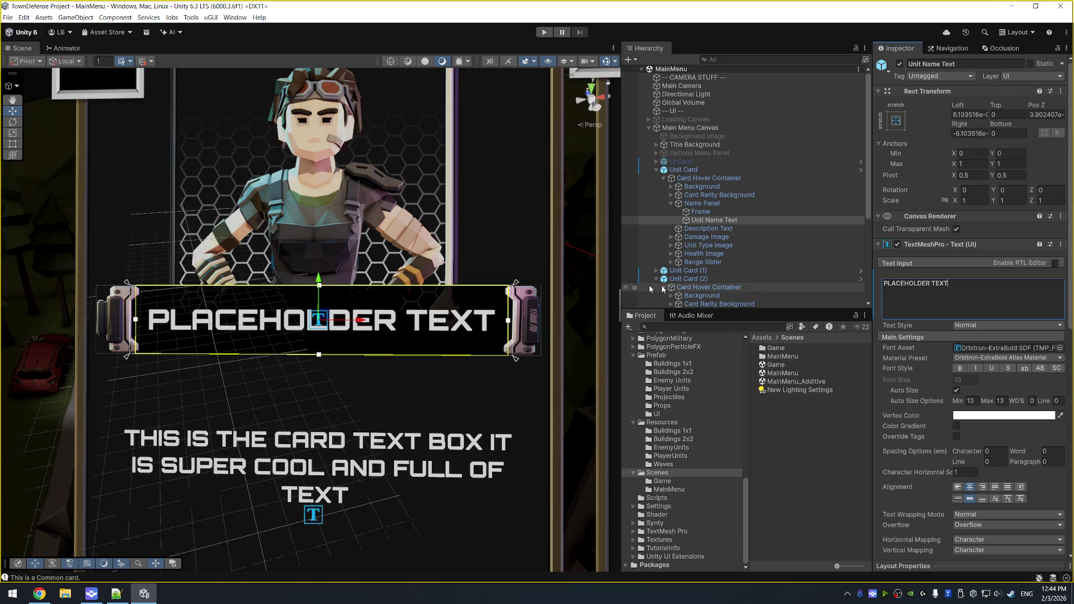
key("Return")
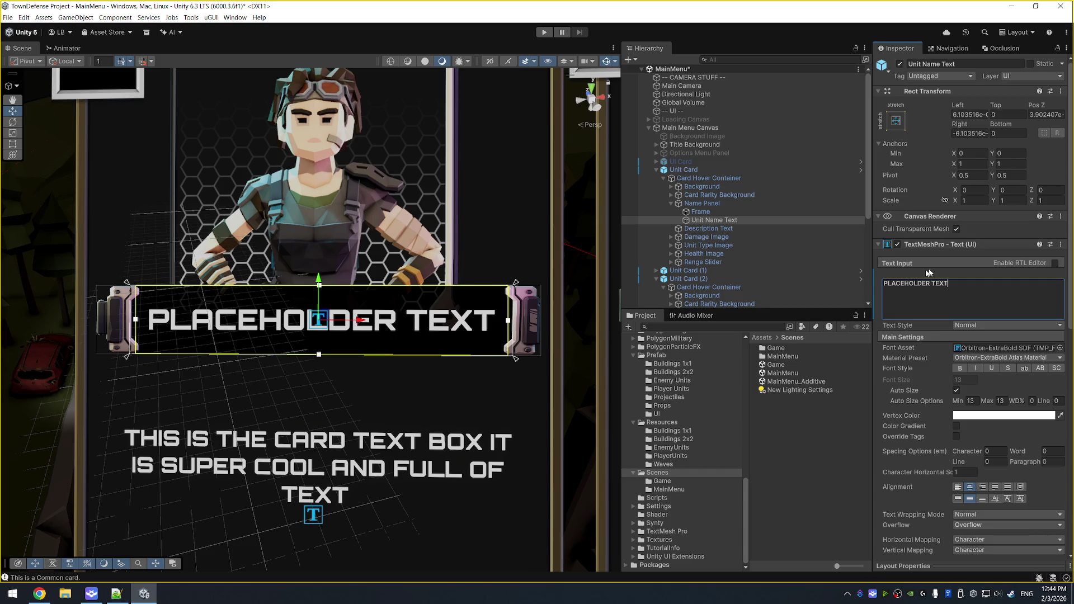
Apply the modified text component to the Unit Card prefab.
right_click(934, 247)
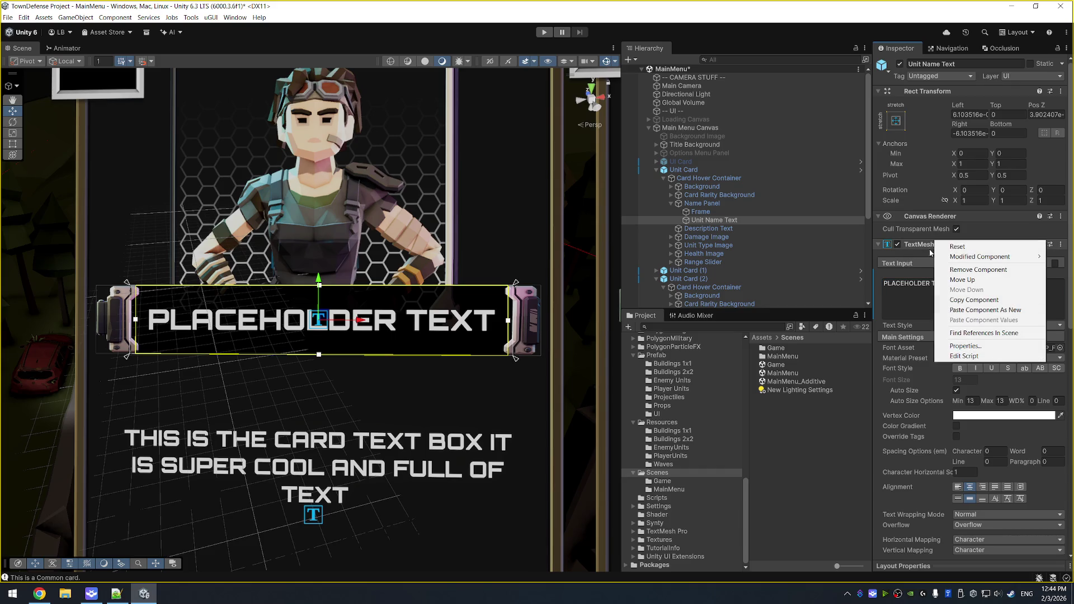
right_click(925, 250)
mouse_move(935, 264)
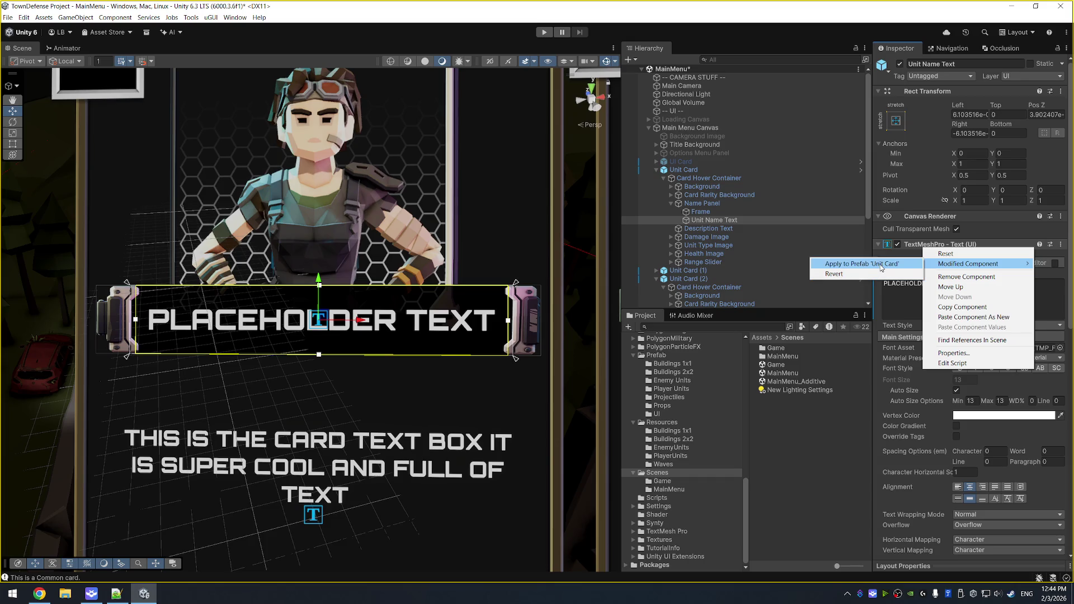
left_click(880, 273)
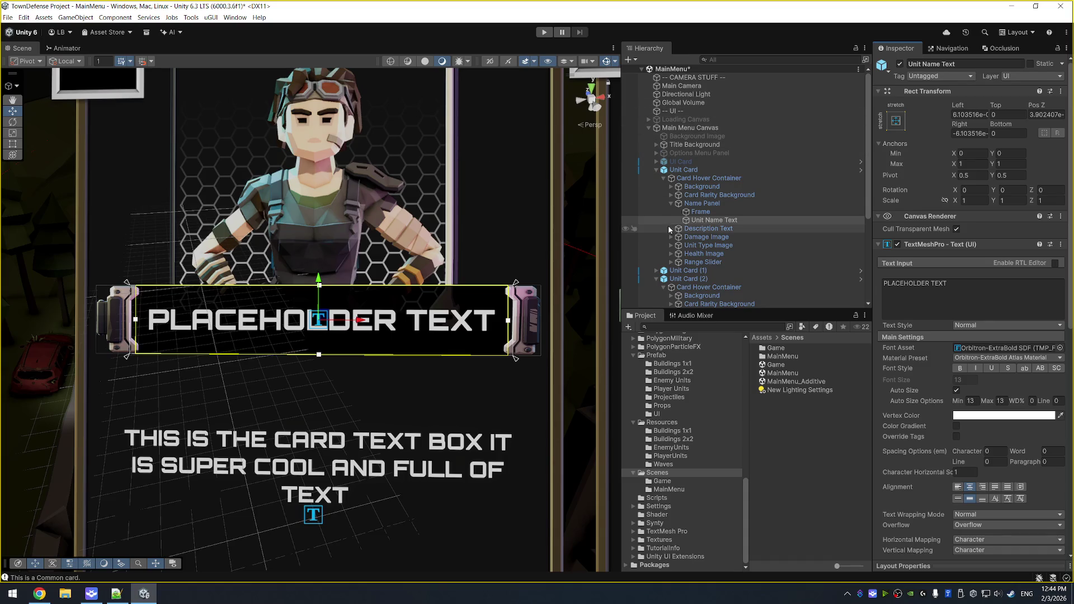
Select the Frame inside Unit Type Image and focus the view on it.
left_click(719, 245)
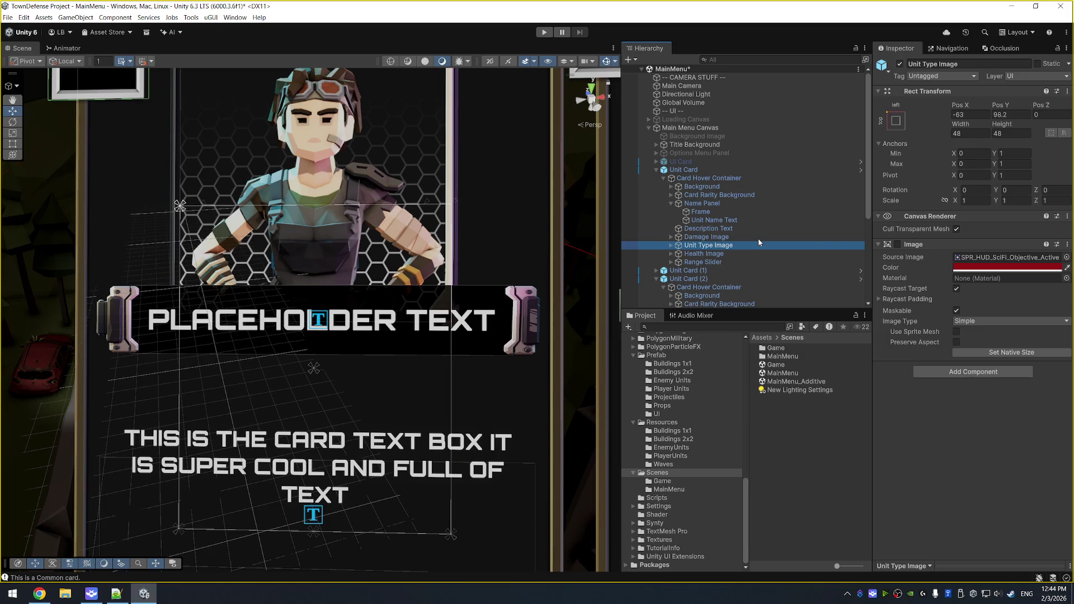
key("Right")
key("Down")
key("Down")
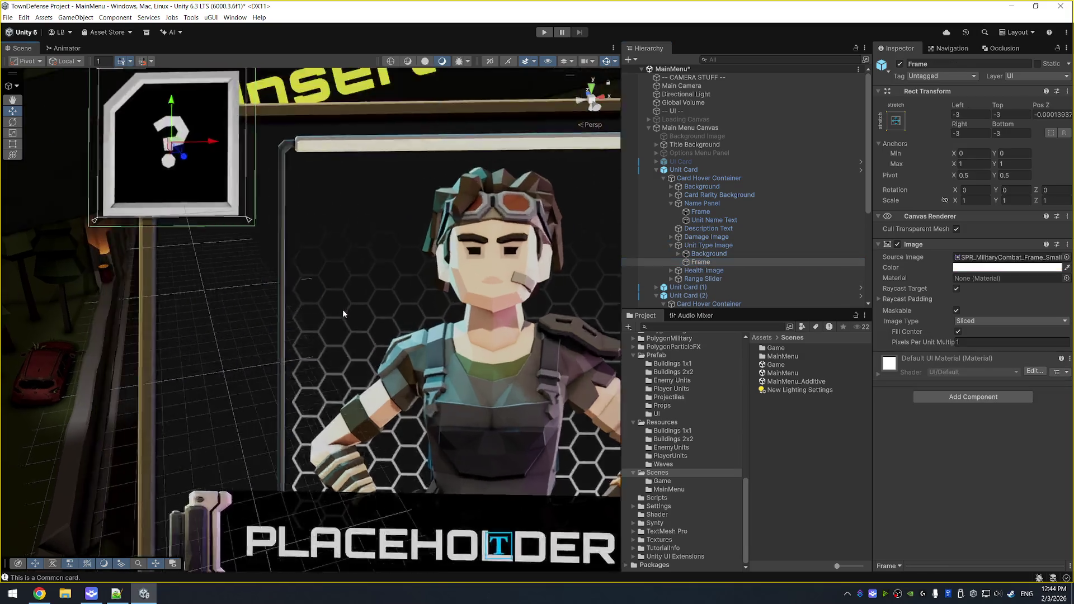
key("f")
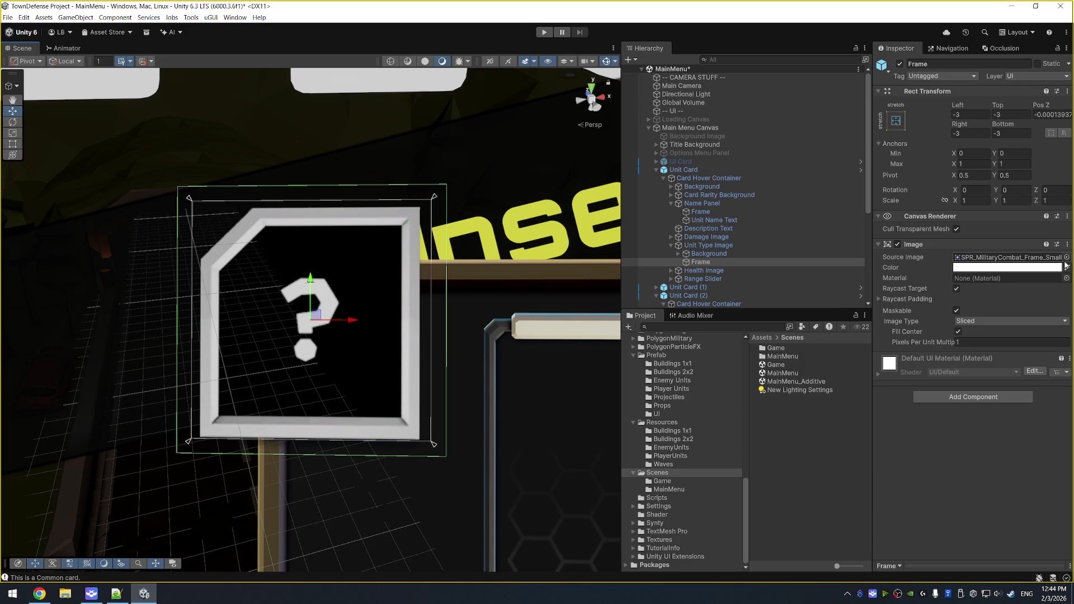
Browse the frame sprites and choose SPR_MilitaryCombat_Frame_Medium_02 as the Source Image.
left_click(1067, 257)
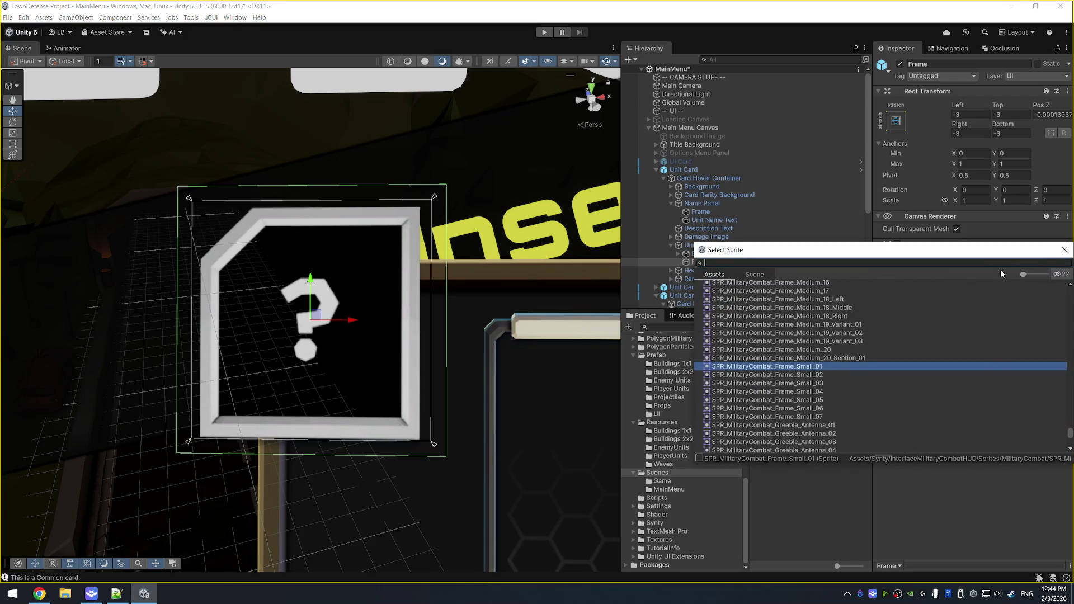
key("Down")
key("Down")
key("Down")
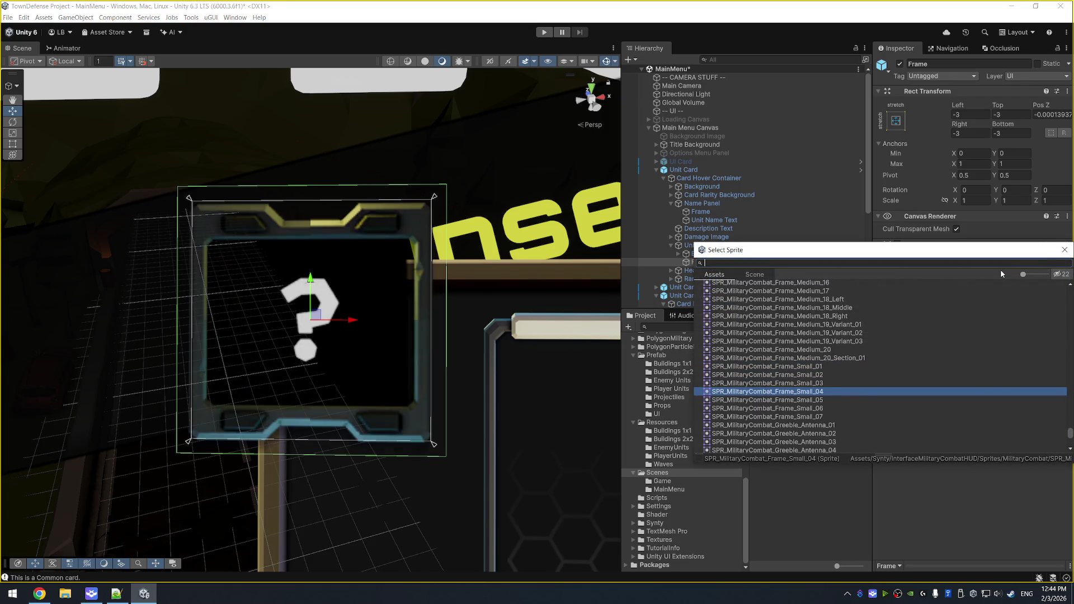
key("Down")
key("Down")
key("Down")
key("Up")
key("Up")
key("Up")
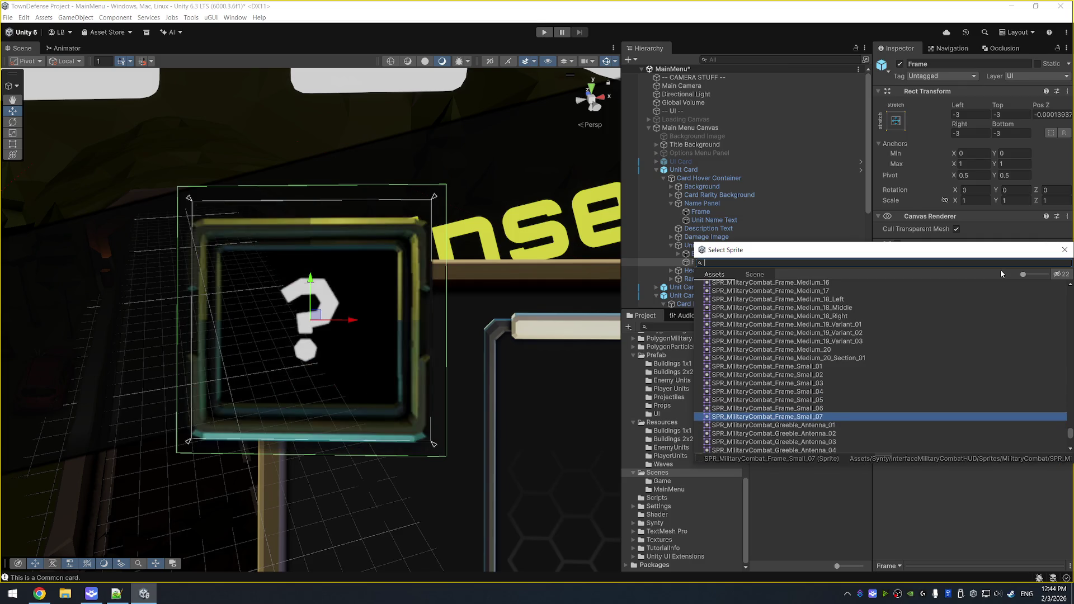
key("Up")
key("Up")
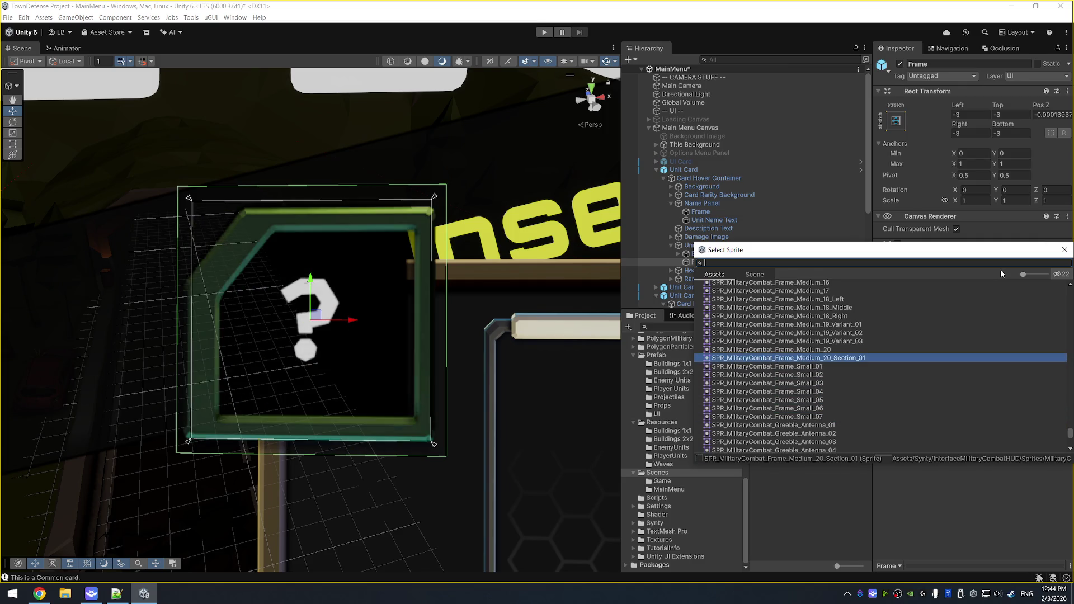
key("Down")
key("Up")
key("Up")
key("Up")
key("Up")
key("Up")
key("Up")
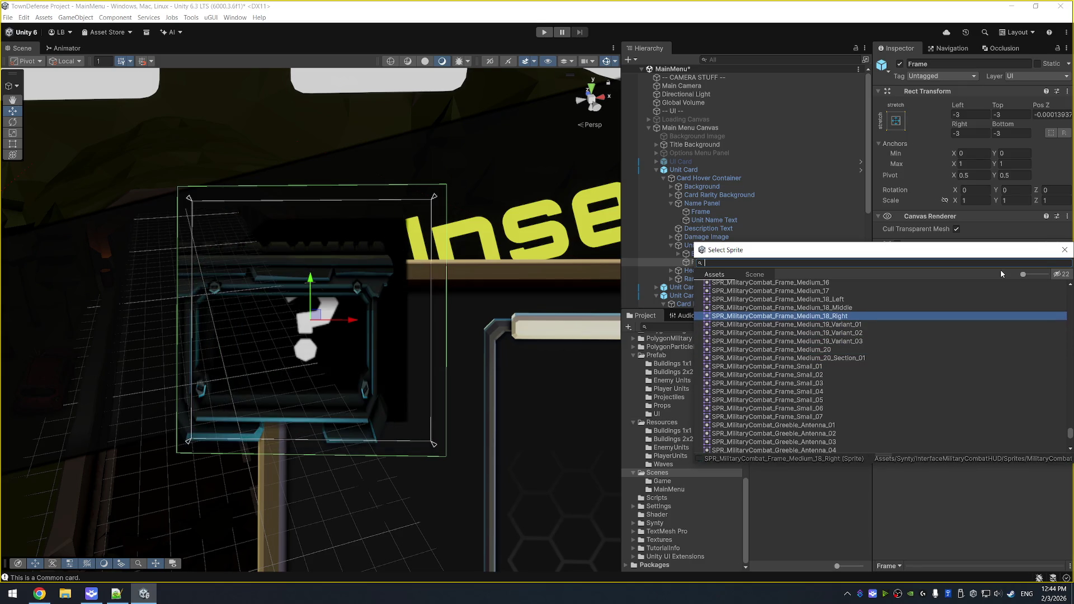
key("Up")
key("Up")
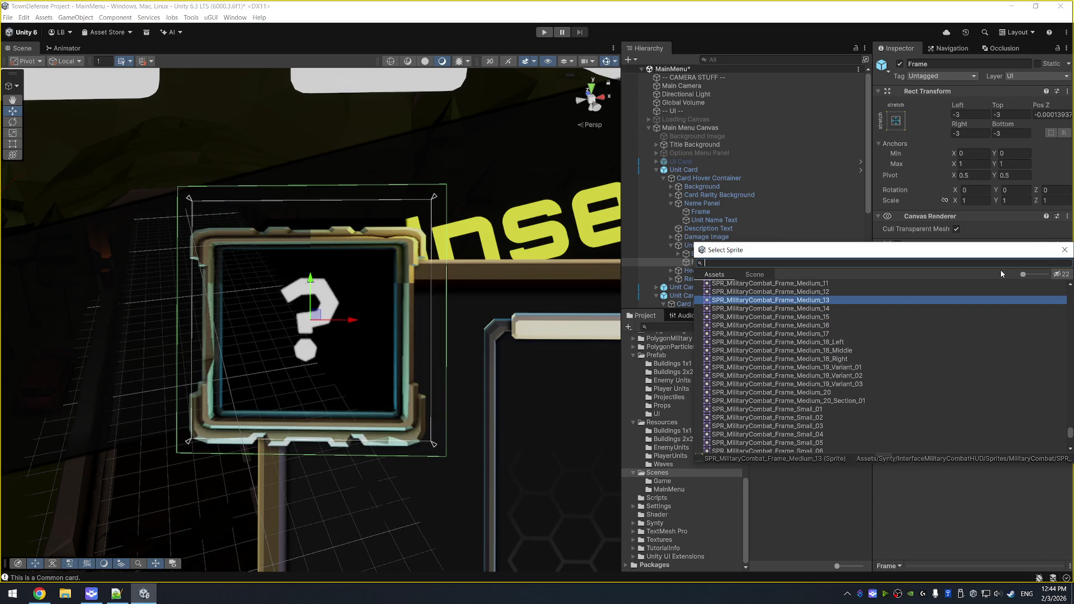
key("Up")
key("Up")
key("Up")
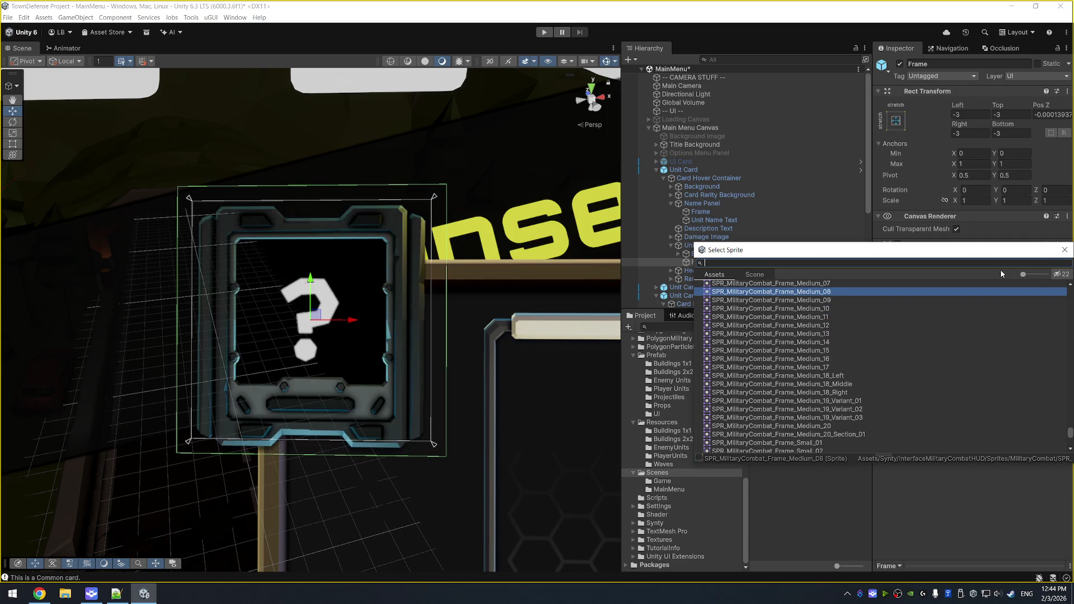
key("Up")
key("Up")
key("Up")
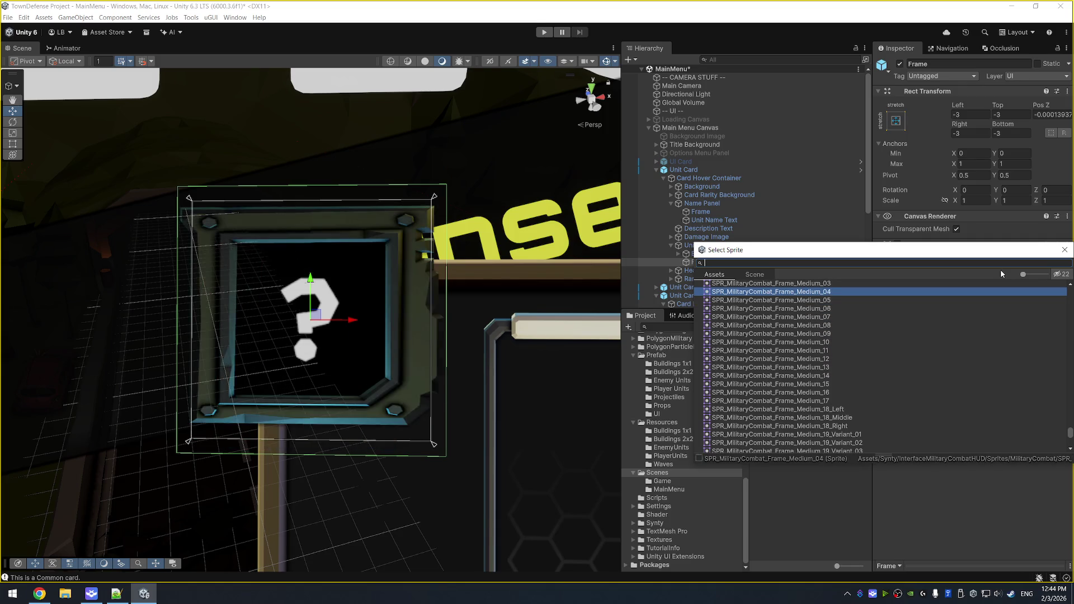
key("Down")
key("Down")
key("Down")
key("Up")
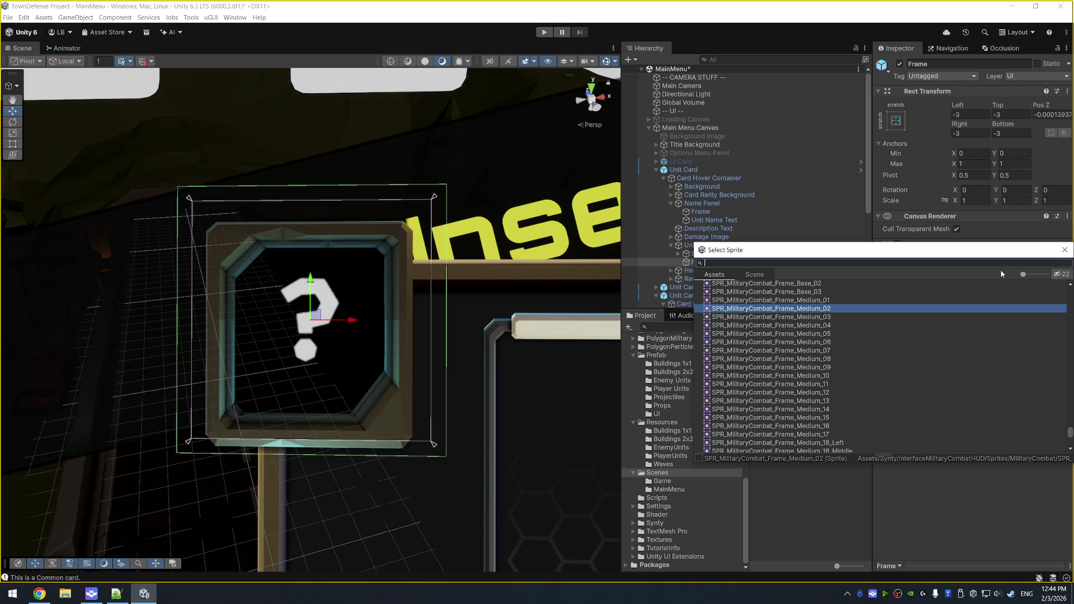
key("Return")
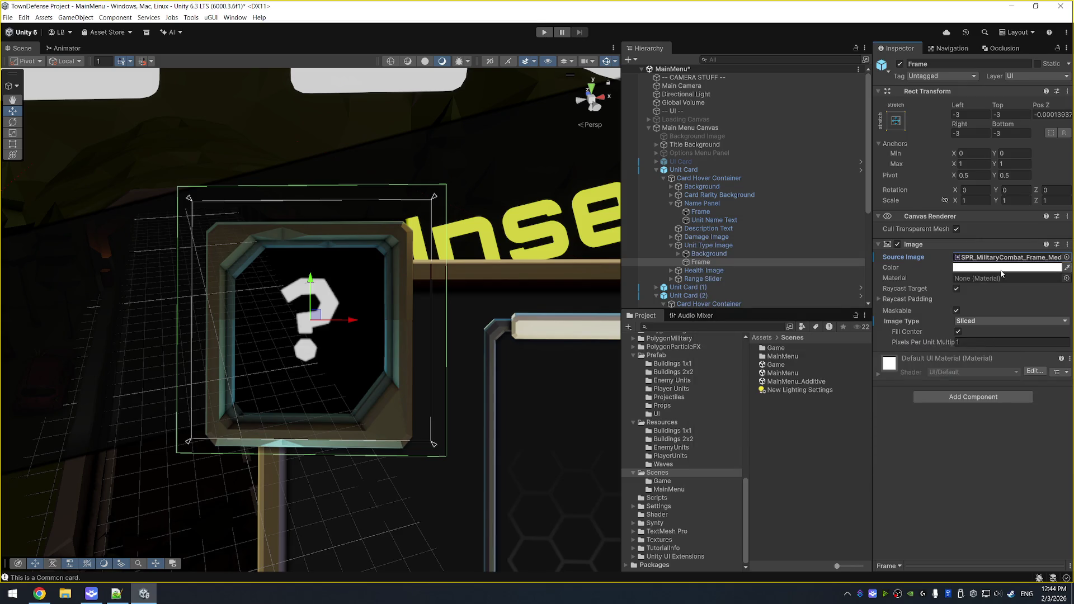
Apply the new frame sprite to the Unit Card prefab and start Play mode.
right_click(965, 258)
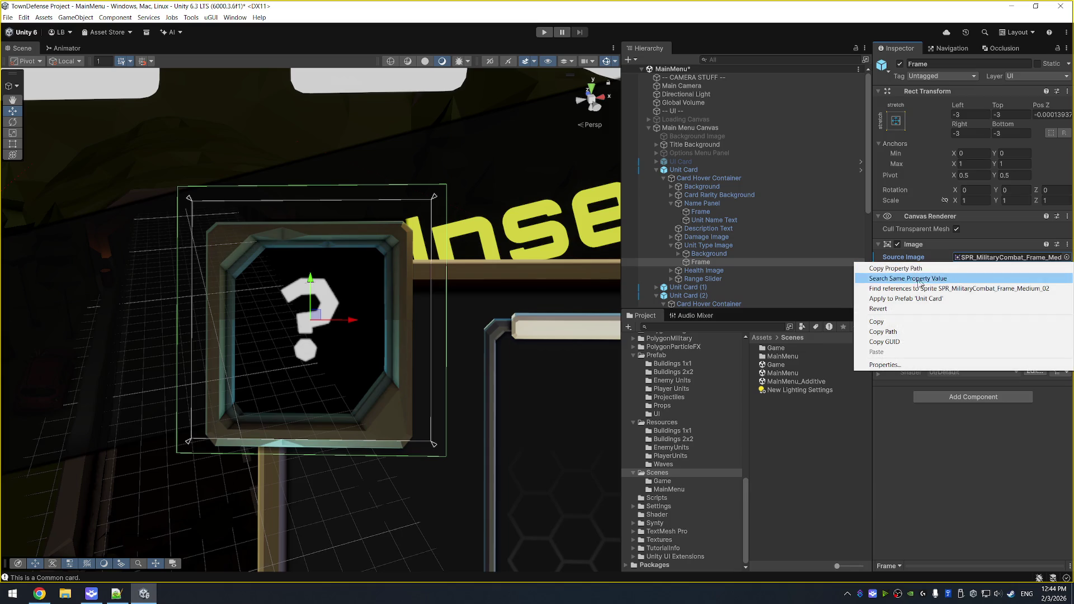
left_click(892, 299)
left_click(545, 33)
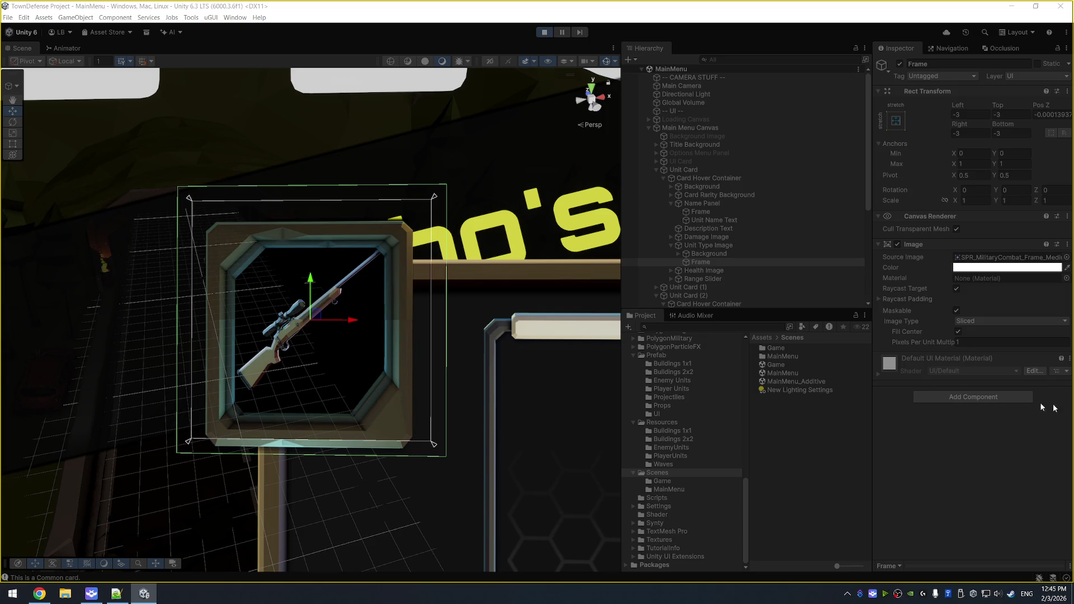
Move the inner Unit Type Image lower in its frame, save, and test in Play mode.
key("ctrl+p")
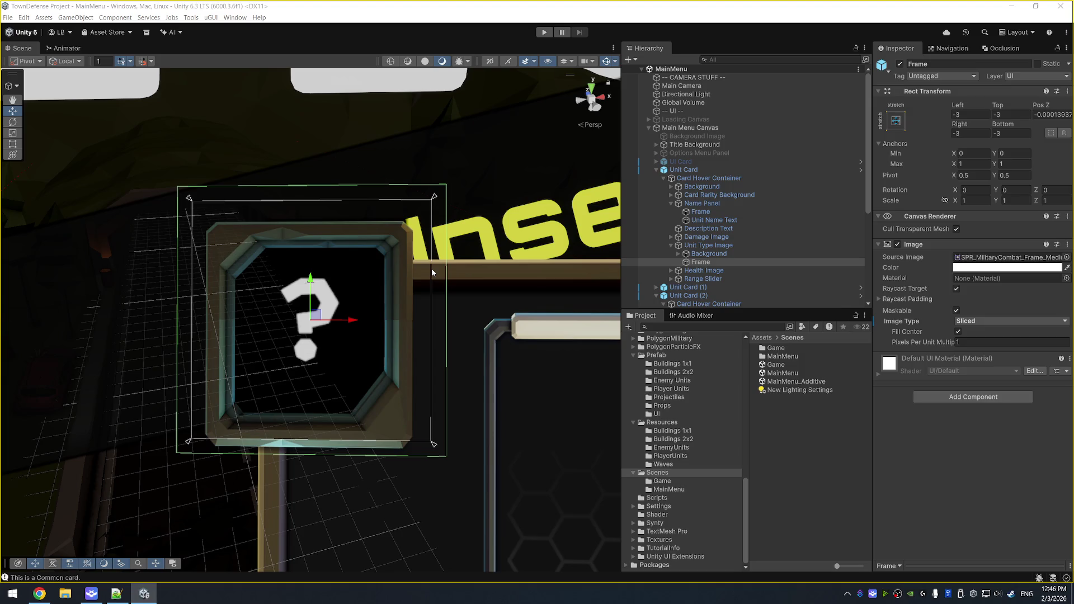
left_click(727, 246)
key("Down")
key("Right")
key("Down")
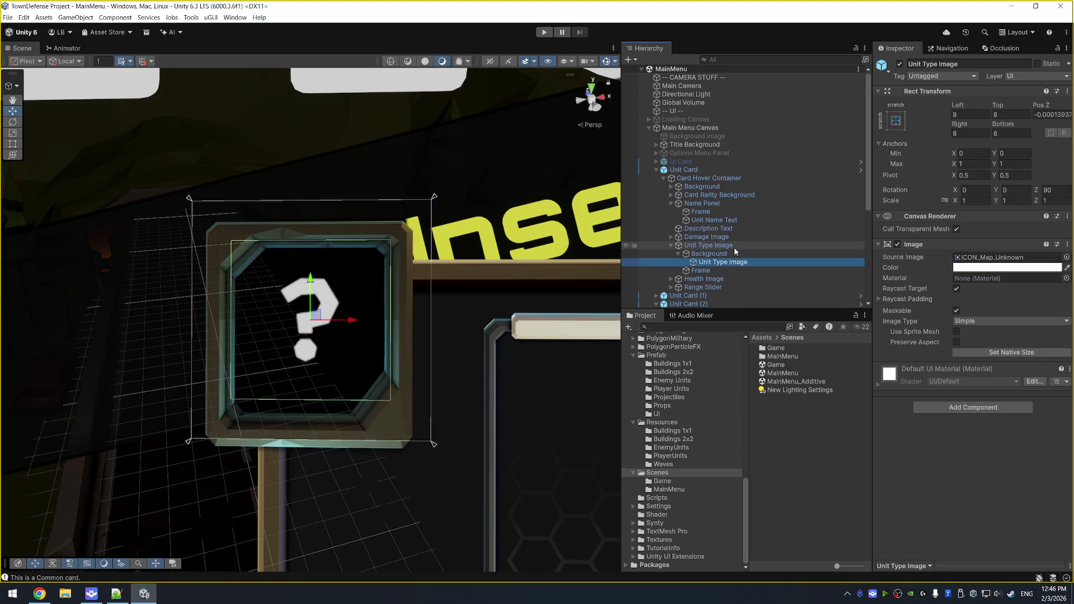
left_click_drag(309, 278, 310, 290)
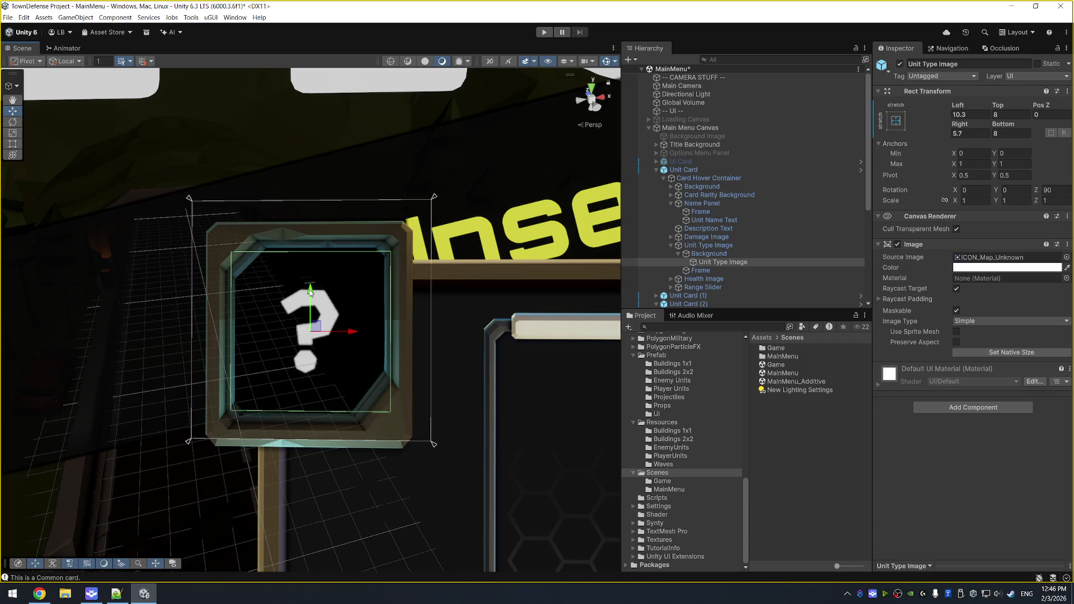
key("ctrl+s")
left_click(544, 31)
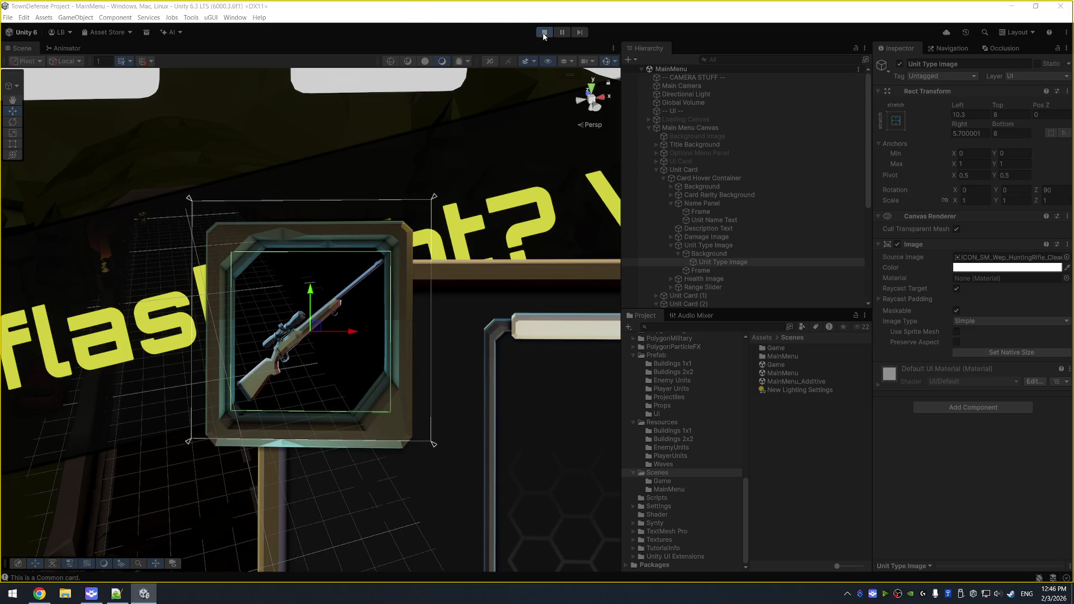
left_click(545, 33)
Set the icon's Rect Transform insets to Left 10, Right 6, Bottom 9.
left_click(978, 117)
type("10")
key("Tab")
key("Tab")
key("Tab")
type("6")
key("Tab")
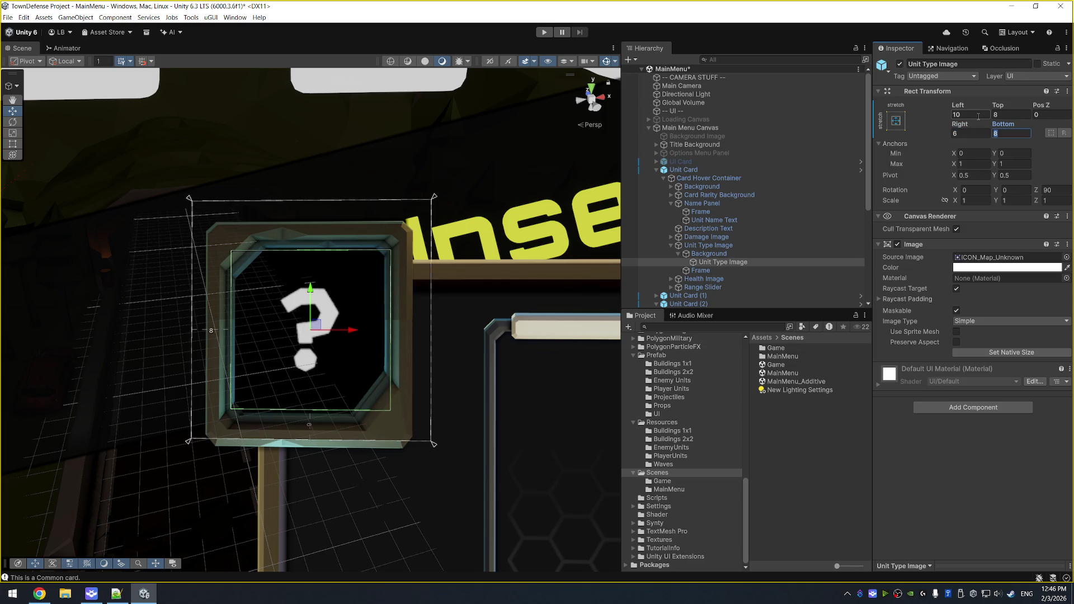
type("7")
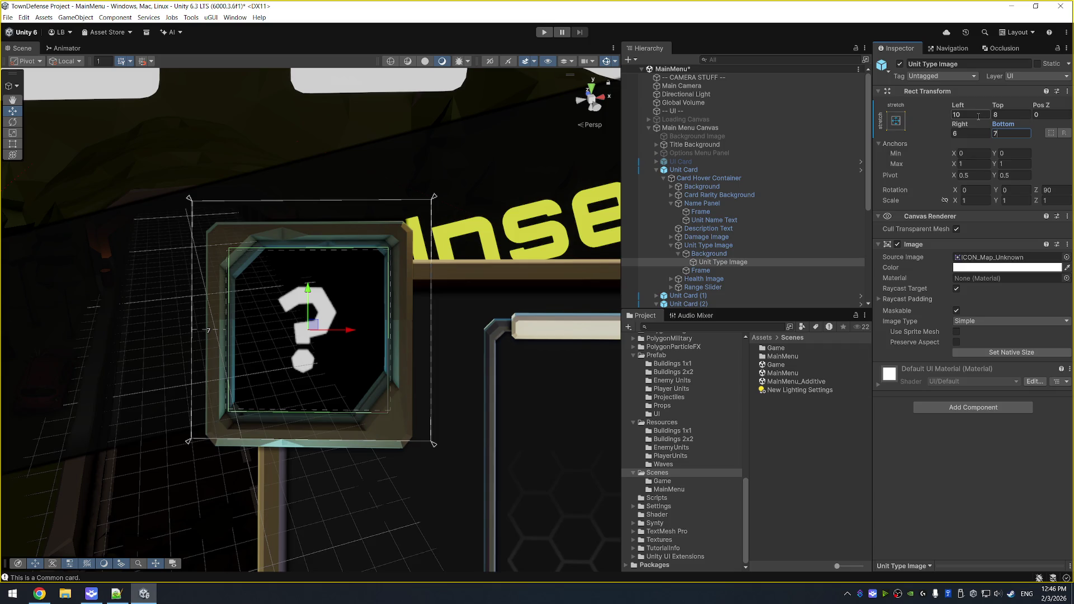
key("BackSpace")
type("8")
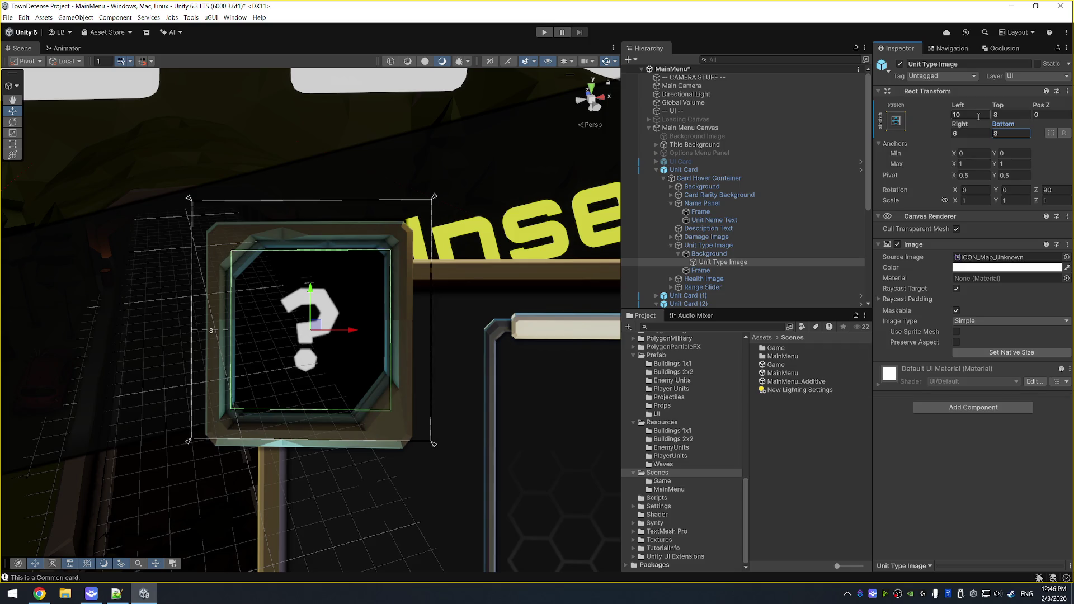
type("9")
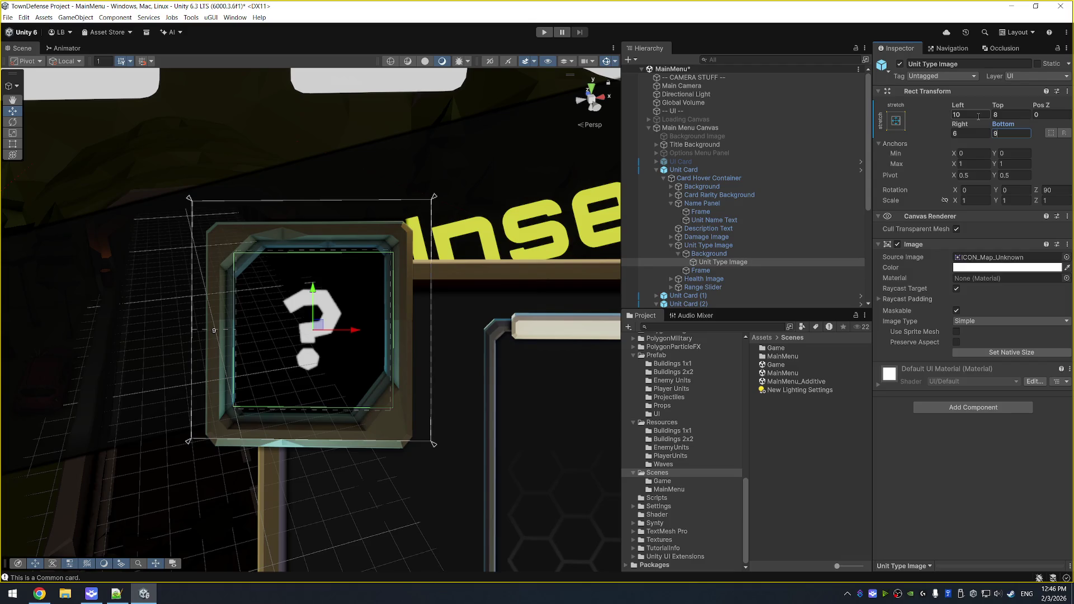
Apply the current Rect Transform margins to the Unit Card prefab.
right_click(917, 91)
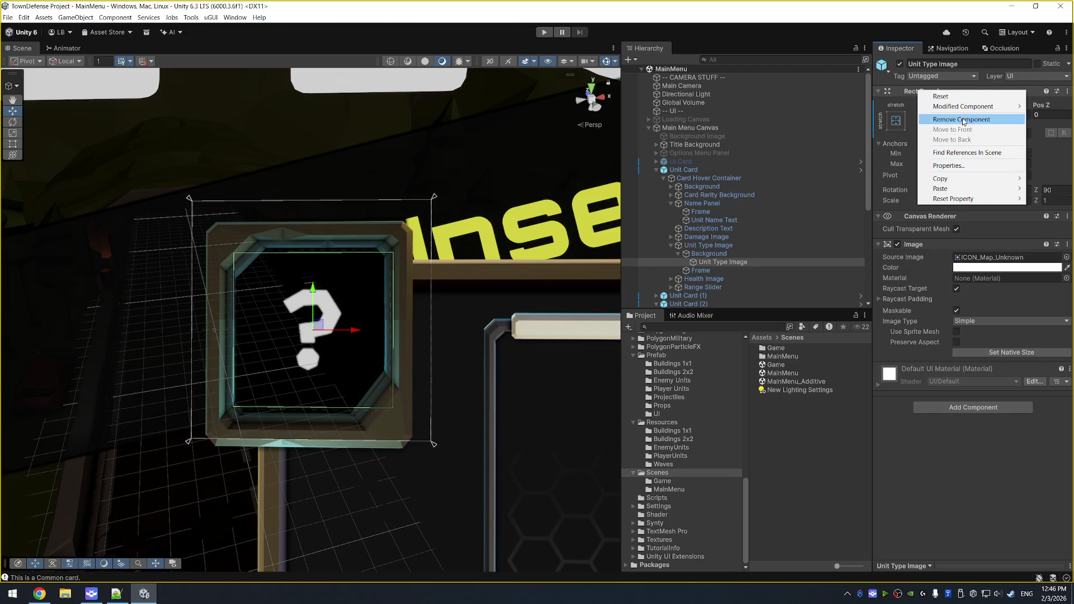
mouse_move(963, 106)
left_click(861, 107)
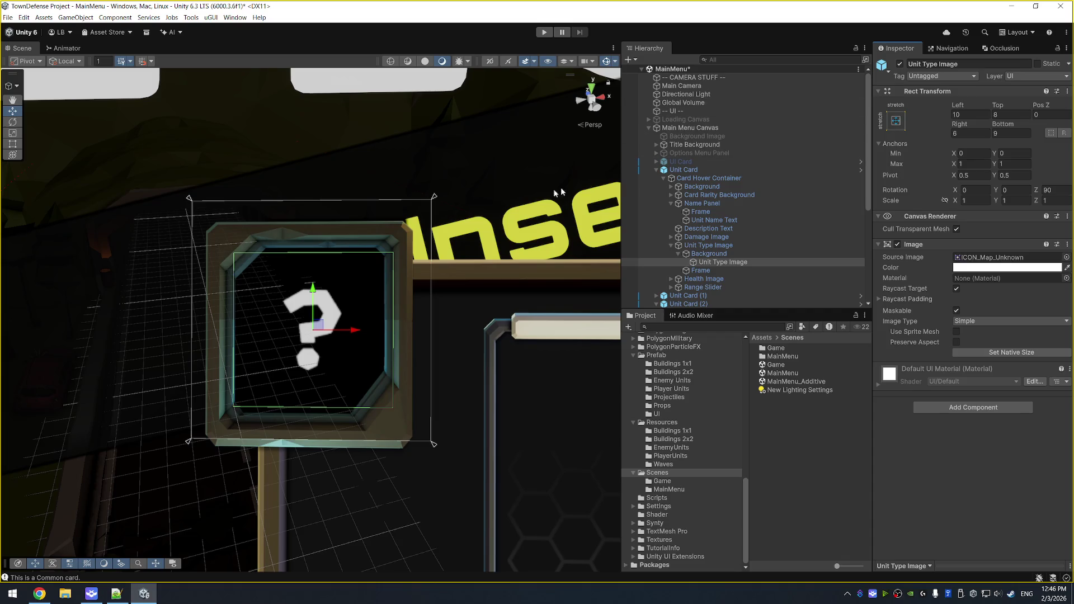
Set Left 11 and Right 7, nudge the icon, and apply to the Unit Card prefab.
left_click(968, 113)
type("11")
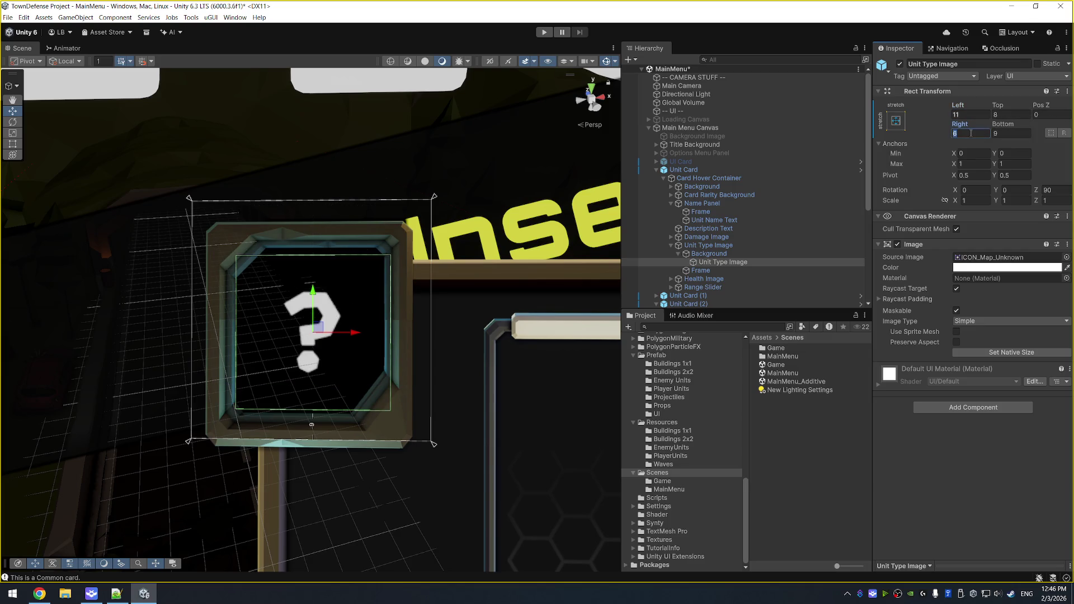
type("7")
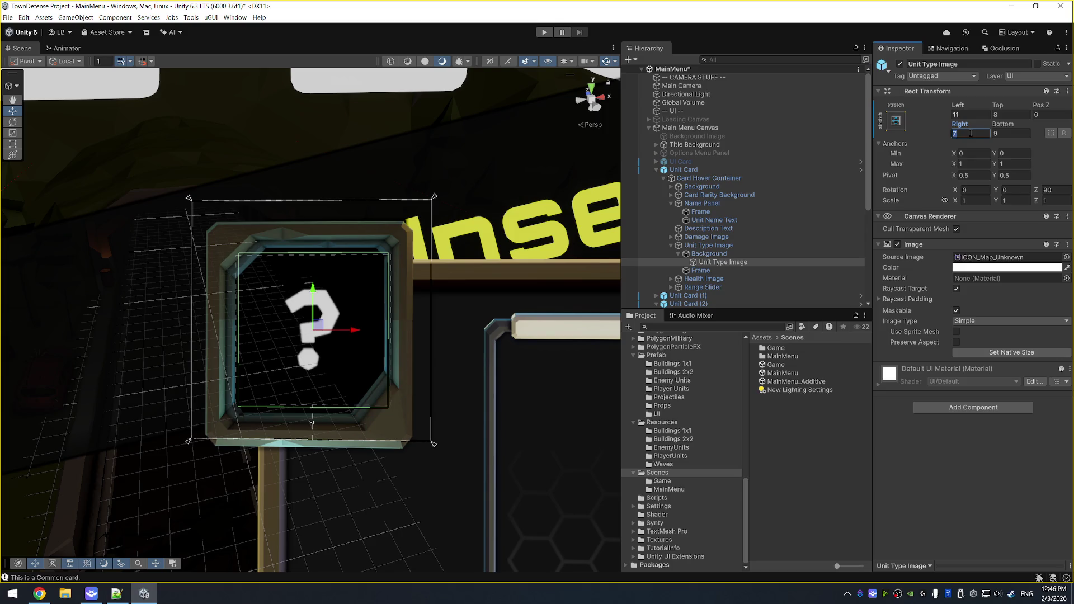
type("6")
type("8")
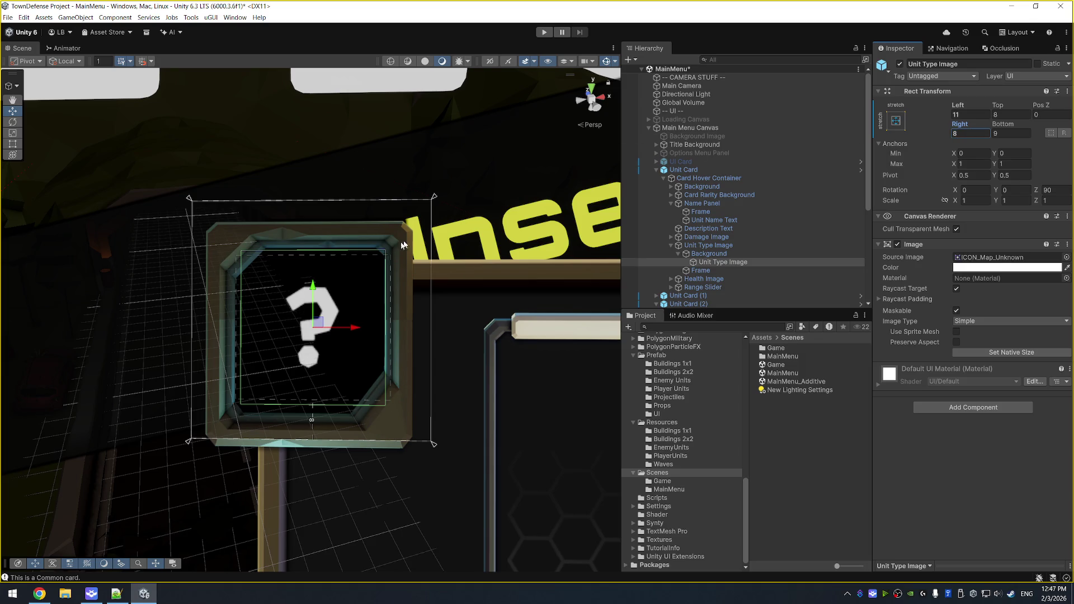
left_click_drag(322, 324, 320, 330)
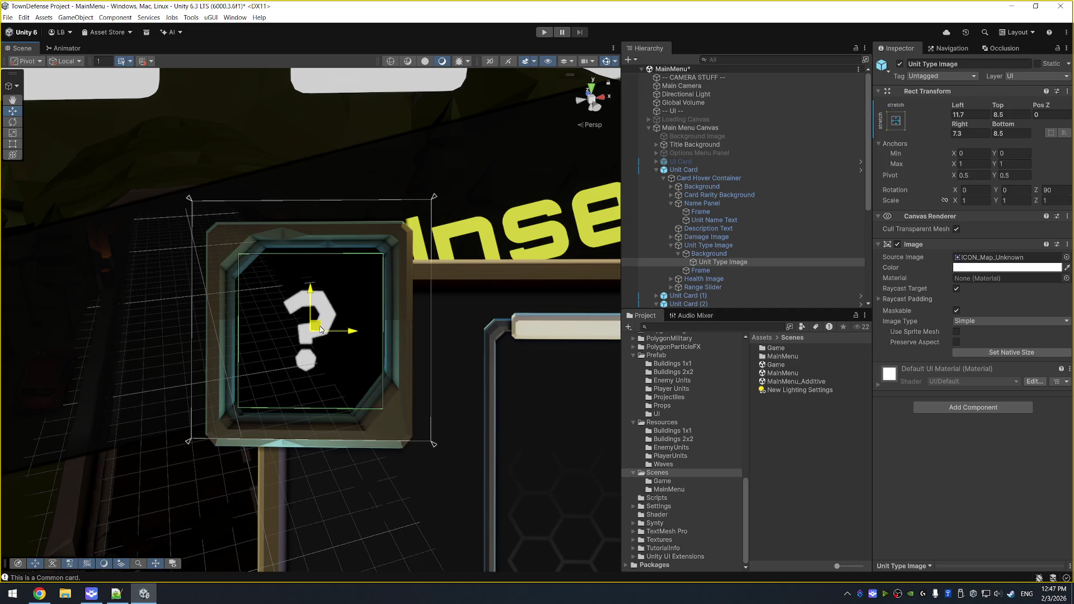
right_click(927, 93)
mouse_move(917, 106)
left_click(861, 106)
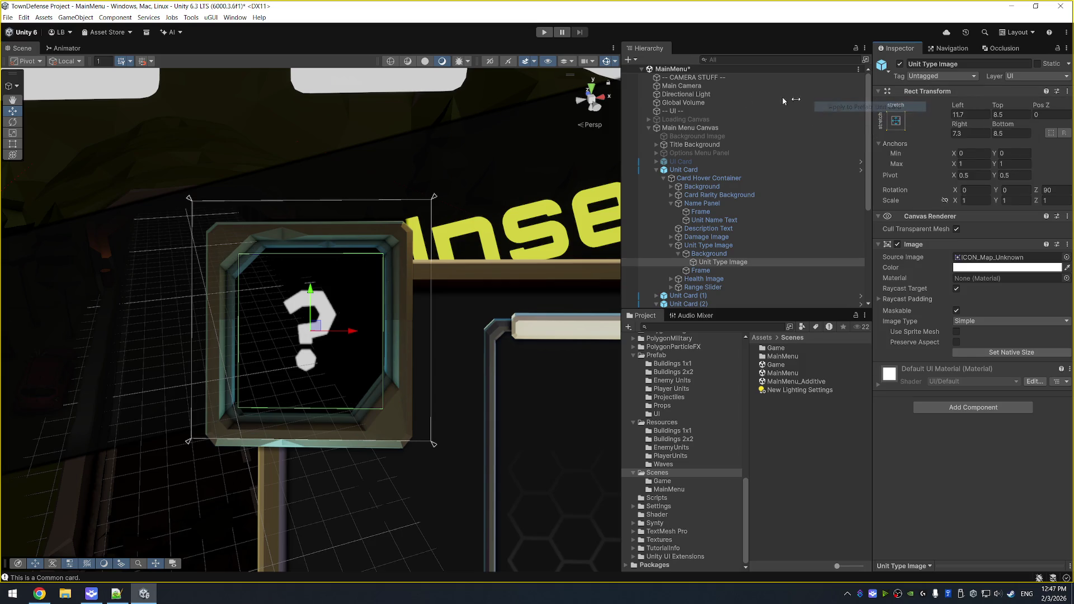
Preview the icon in Play mode, then select the outer Unit Type Image frame.
left_click(544, 32)
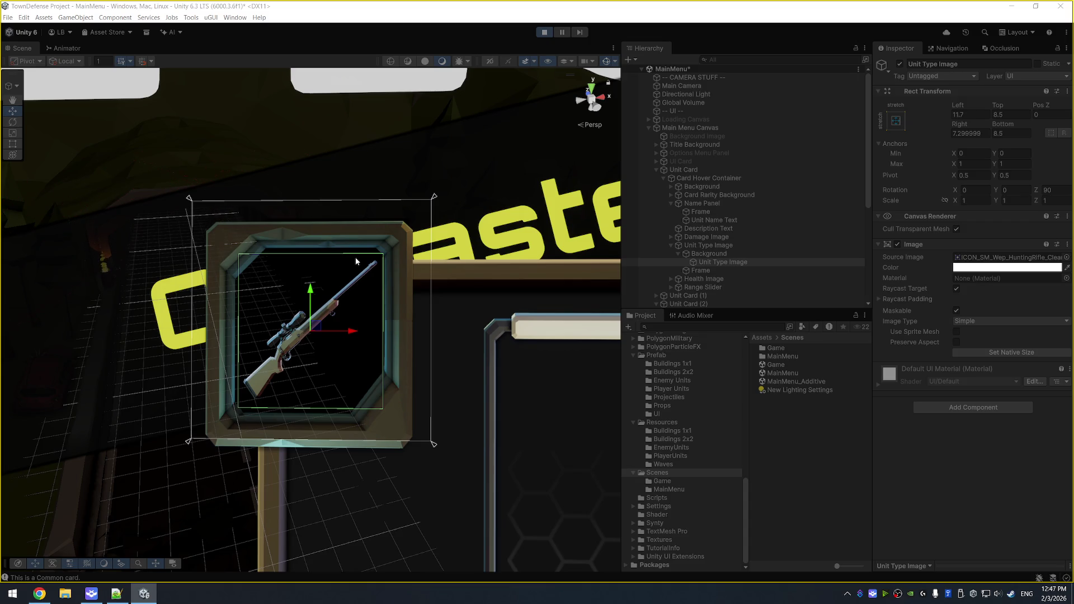
left_click(544, 32)
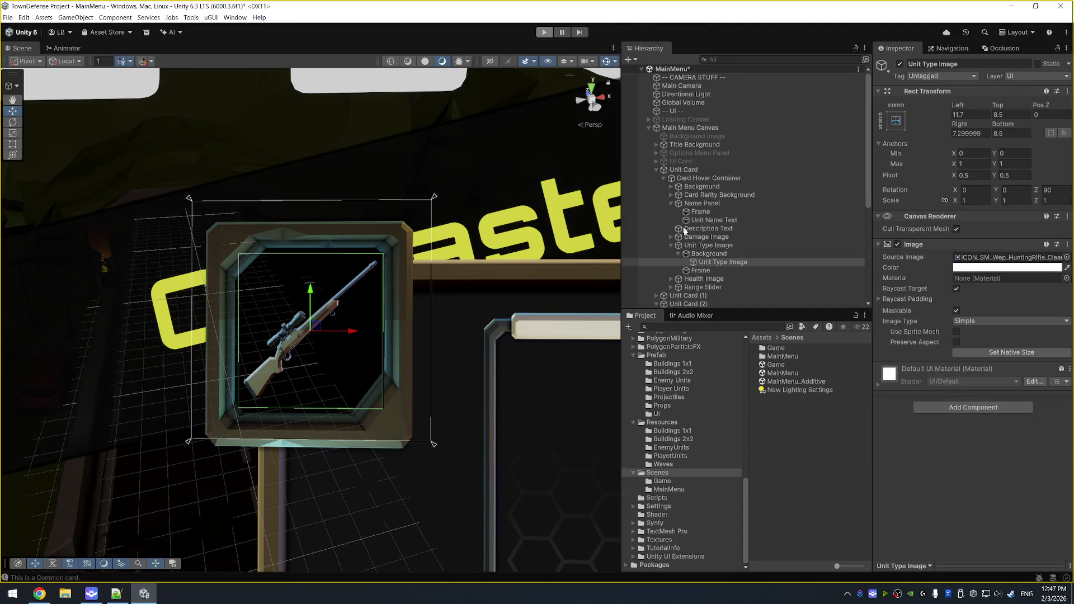
left_click(705, 245)
left_click(986, 134)
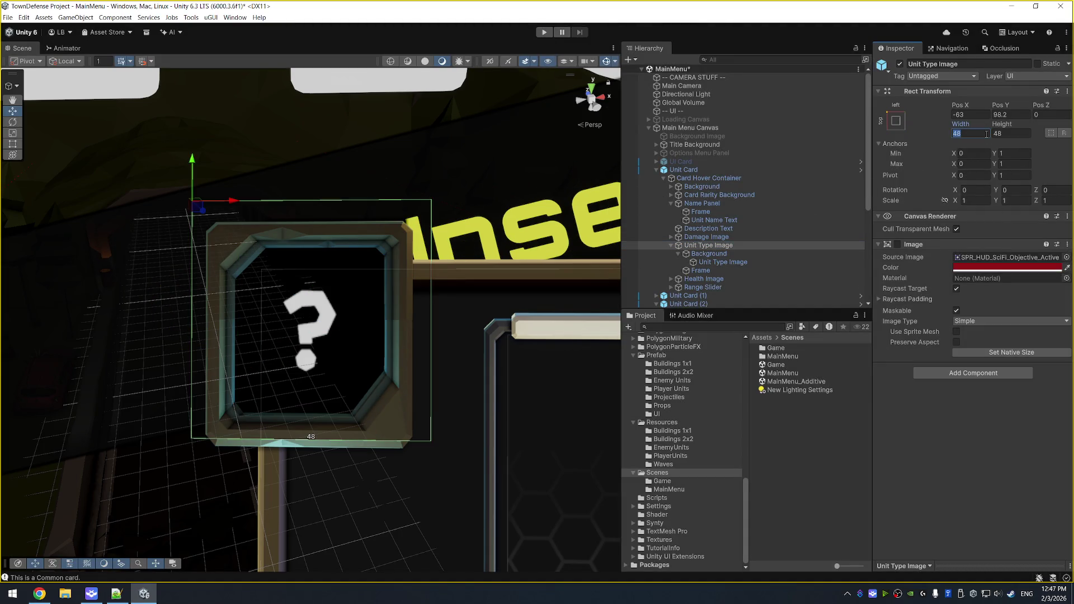
Make the Unit Type Image frame 52 wide and 52 high.
type("52")
key("Tab")
type("52")
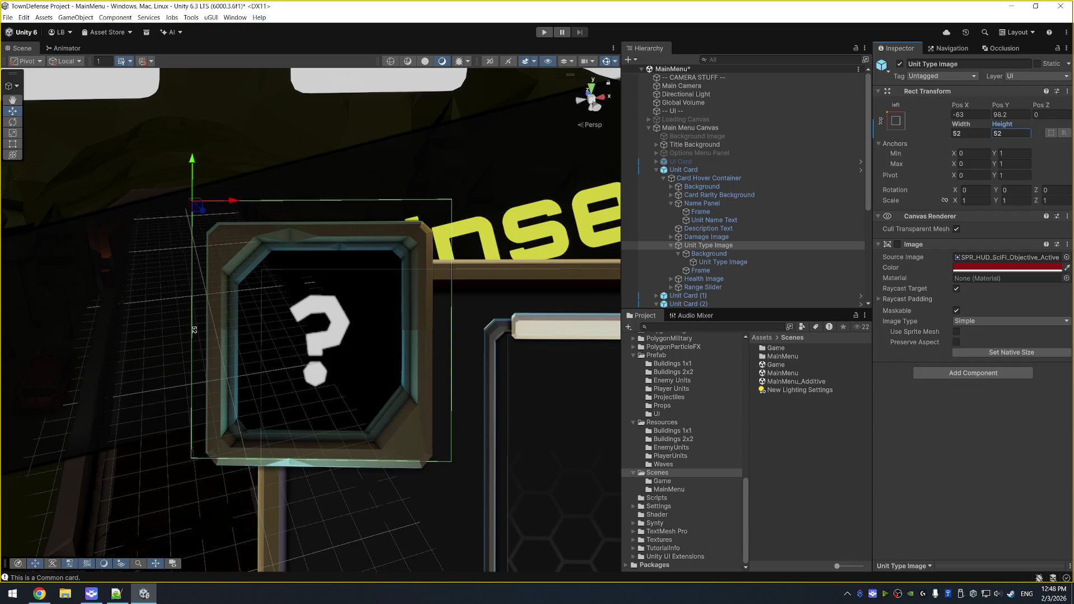
key("Return")
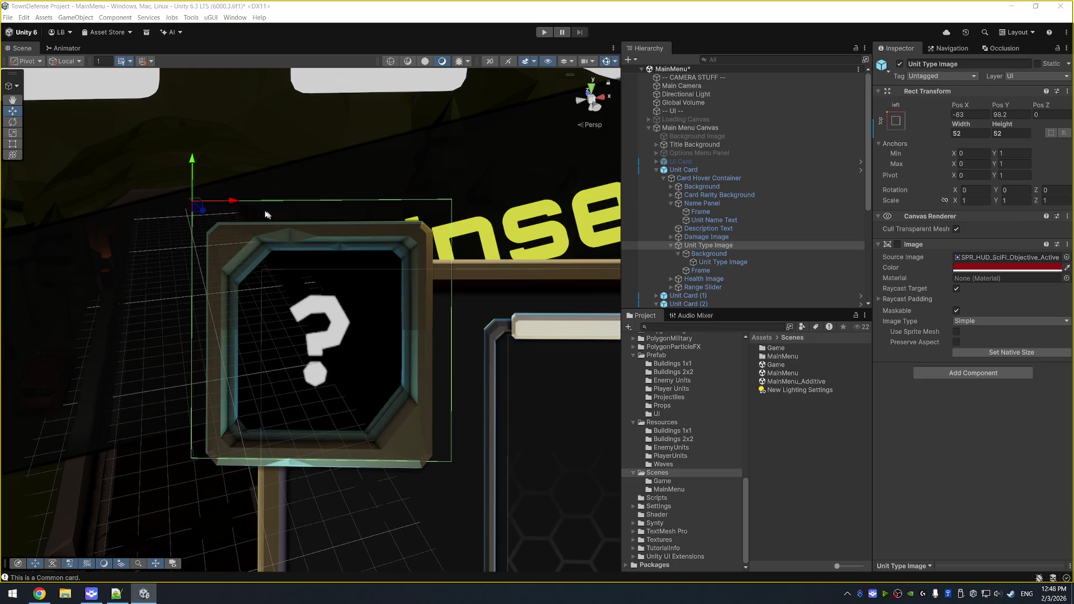
left_click_drag(198, 210, 176, 187)
Position the frame at Pos X -65, Pos Y 100 and save the scene.
left_click(974, 115)
type("-65")
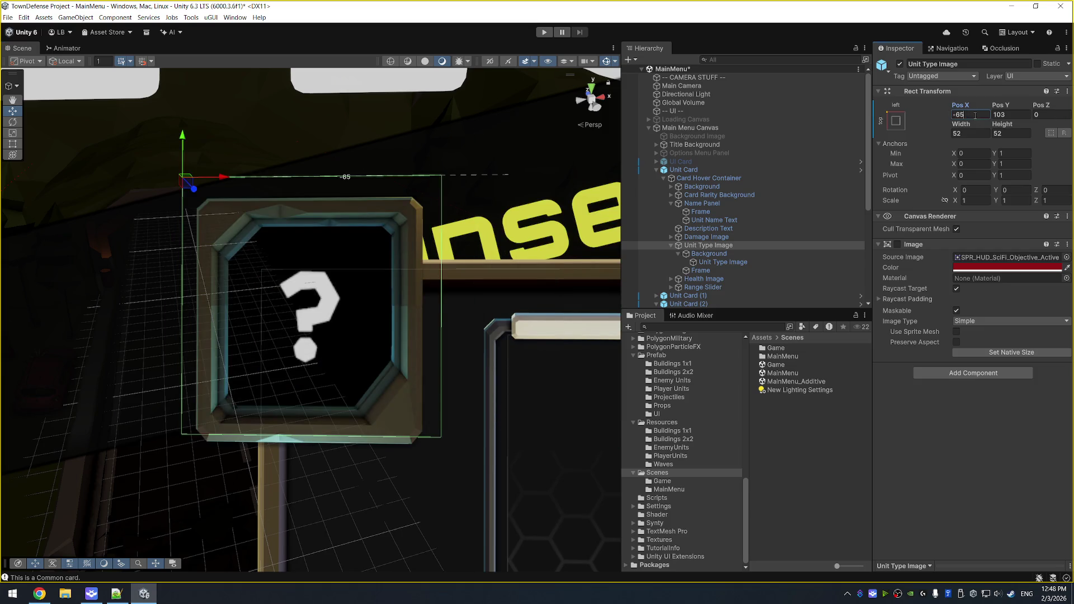
left_click(996, 115)
type("100")
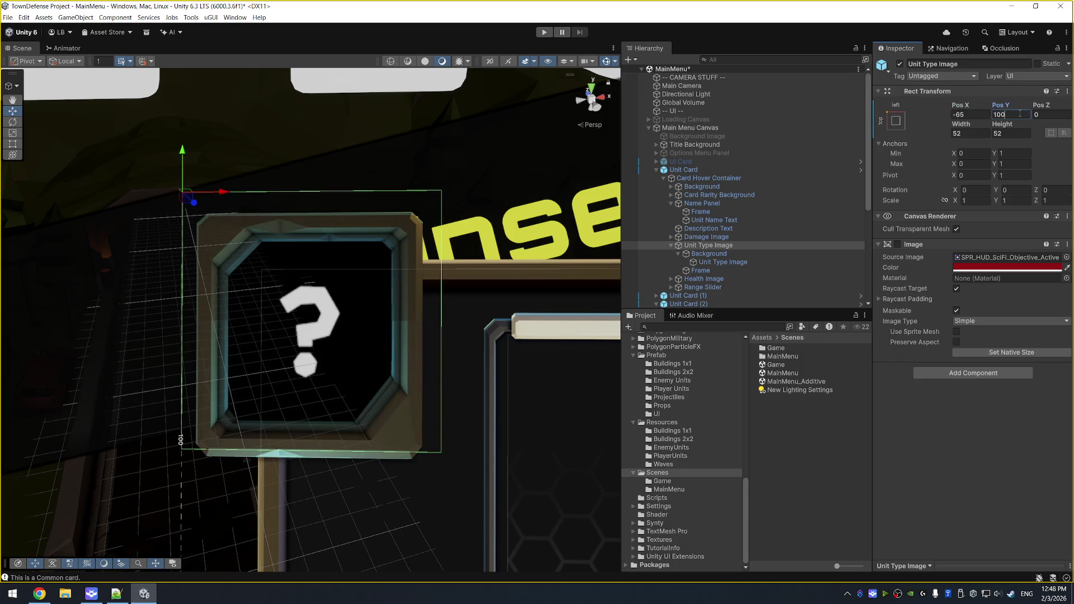
key("ctrl+s")
scroll(703, 286, "down", 3)
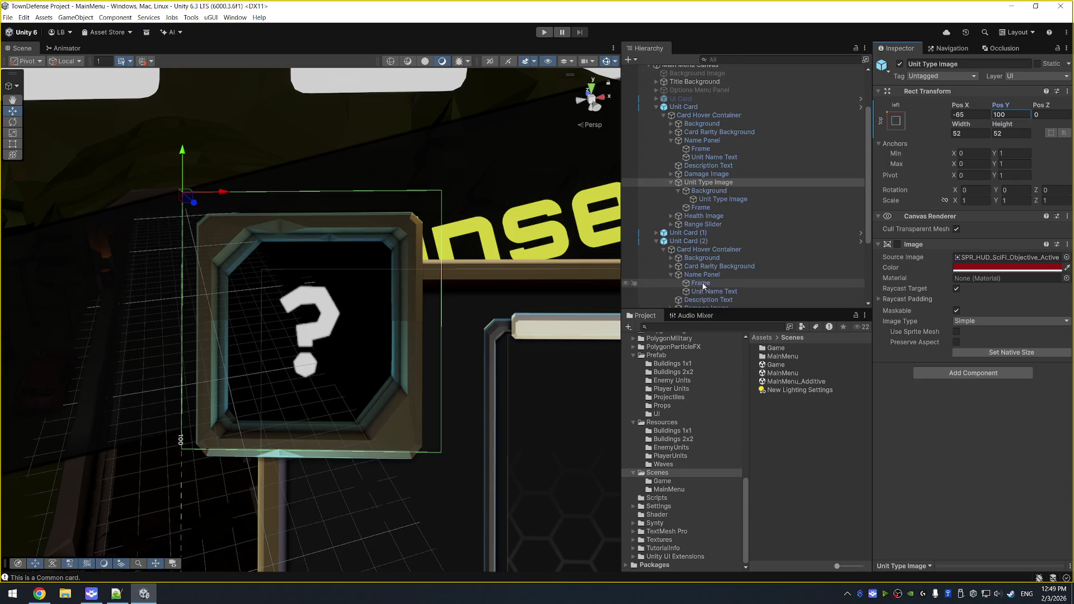
Set the Range Slider's Fill Amount to 0.5 and save the scene.
left_click(734, 223)
left_click(1054, 352)
type("0.5")
key("Return")
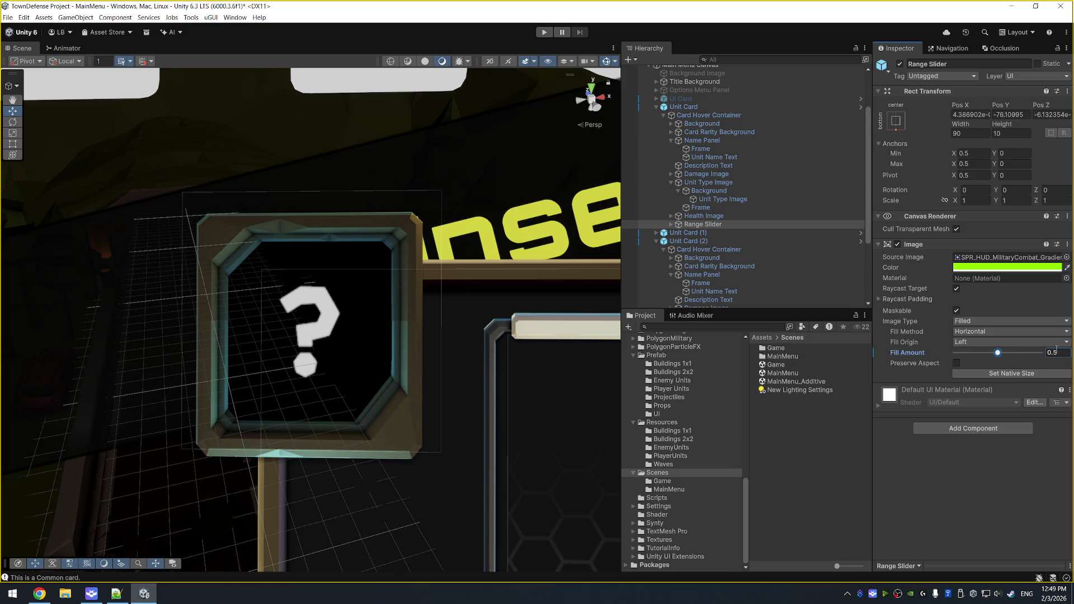
key("ctrl+s")
Restore Fill Amount to 0.5 after dragging it, then run the game.
mouse_move(1000, 356)
left_mouse_down()
mouse_move(1039, 353)
mouse_move(1000, 353)
left_mouse_up()
left_click(1064, 351)
type("0.5")
key("Return")
left_click(614, 26)
left_click(544, 33)
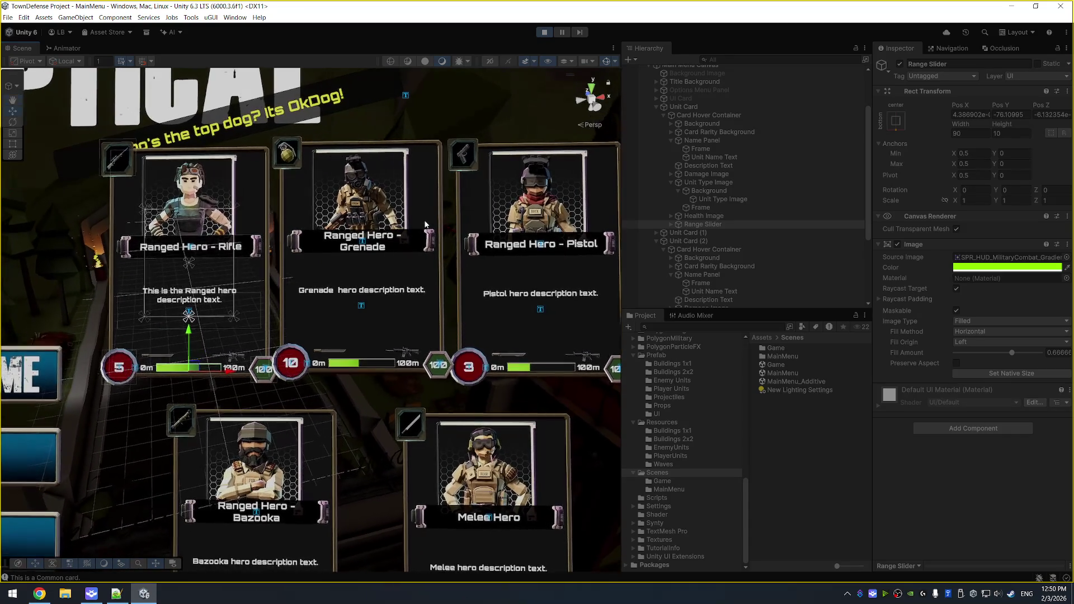
Exit Play mode, frame all five cards in the Scene view, and select Unit Card (1).
scroll(425, 224, "down", 2)
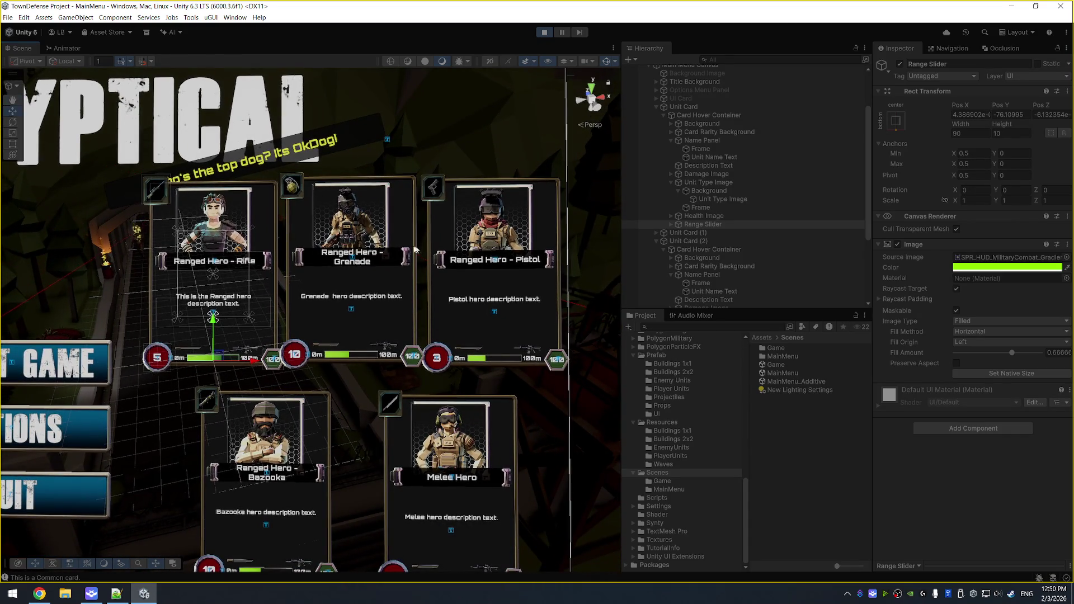
left_click(544, 32)
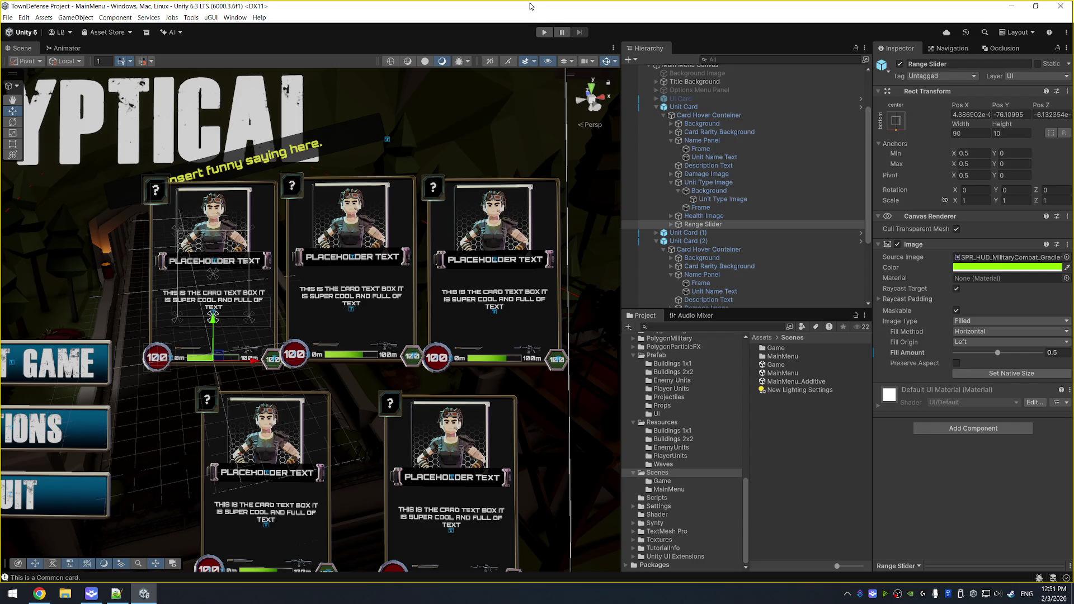
scroll(481, 364, "down", 1)
left_click_drag(481, 364, 474, 317)
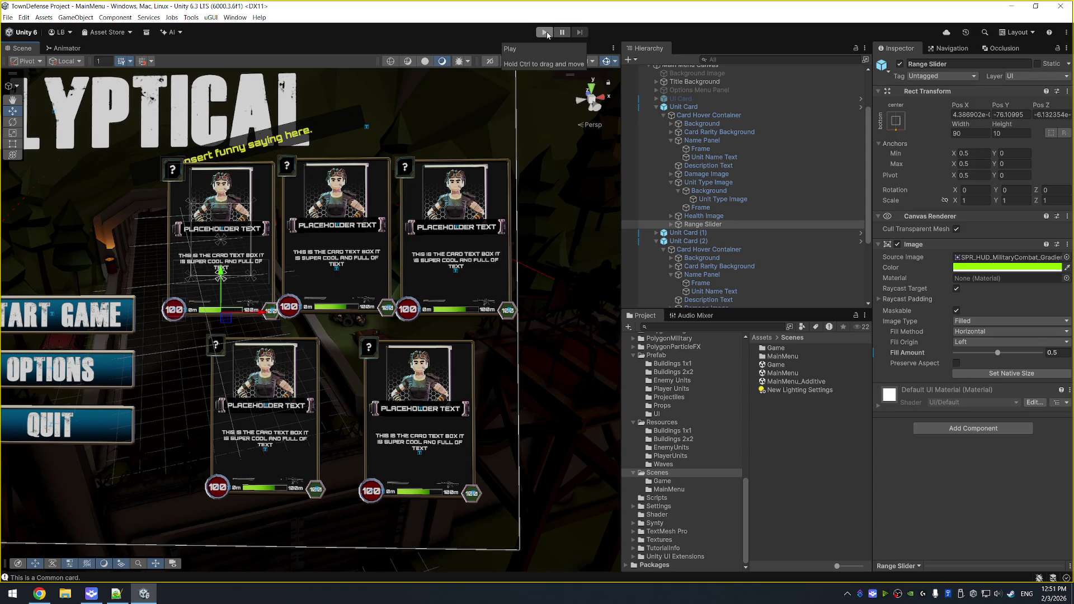
left_click(711, 233)
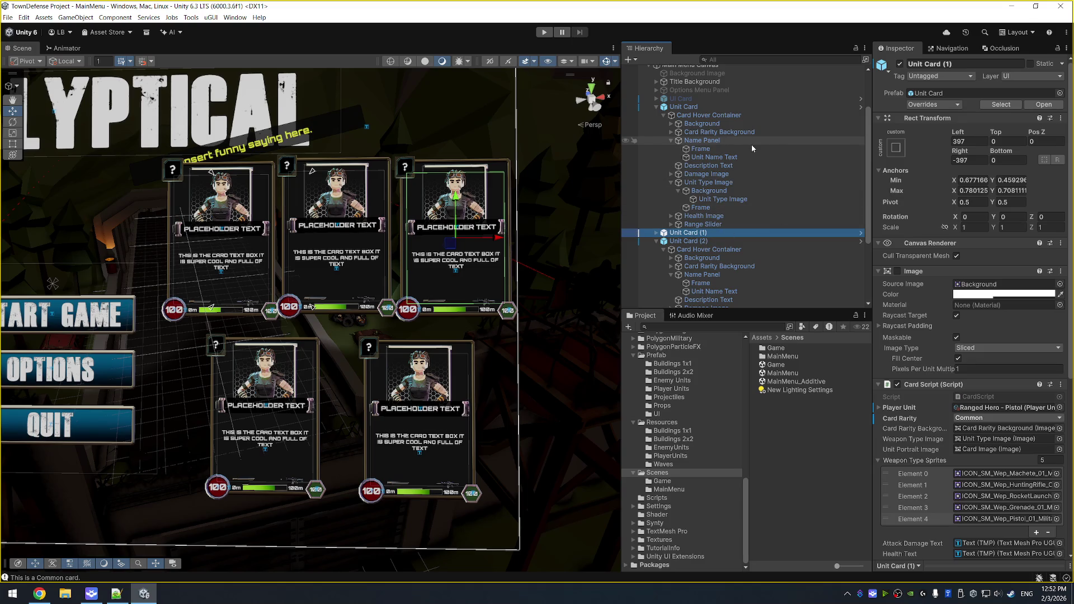
Set the first Unit Card's Left and Right offsets to 0.
left_click(721, 110)
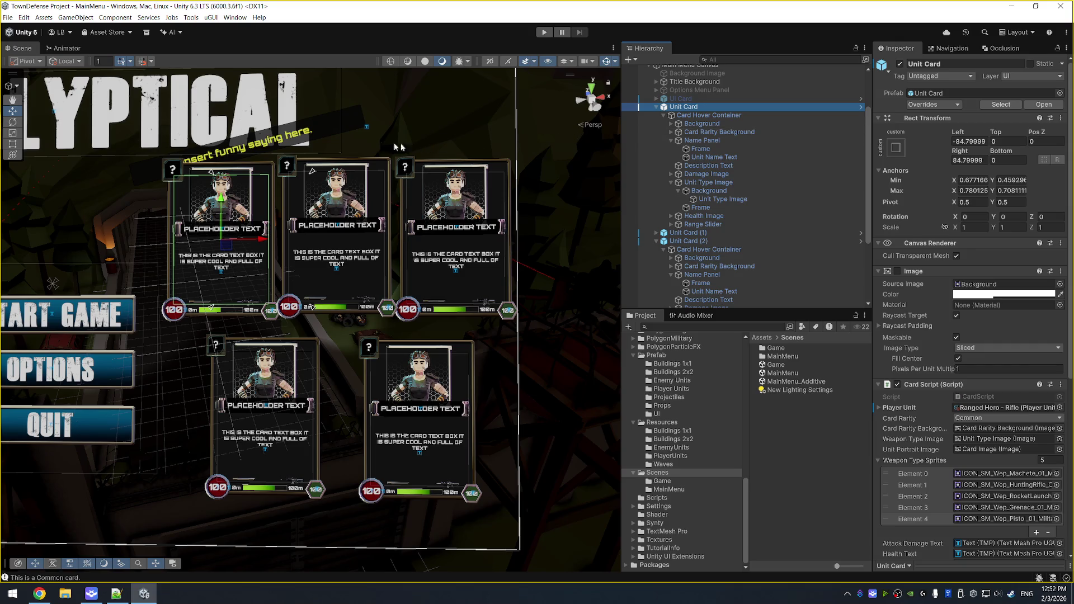
left_click(967, 141)
type("0")
key("Tab")
key("Tab")
key("Tab")
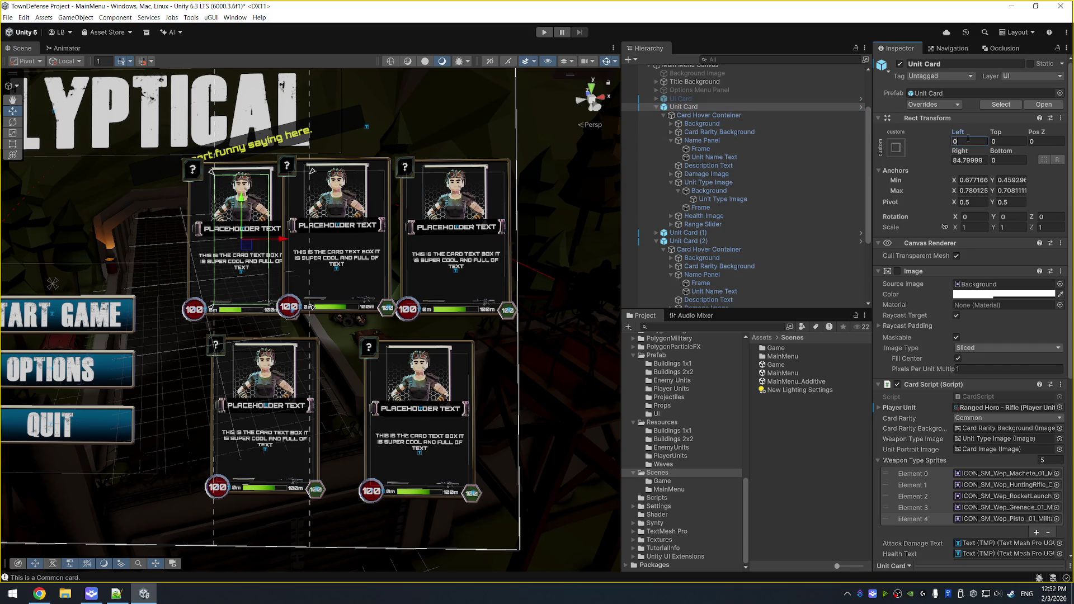
type("0")
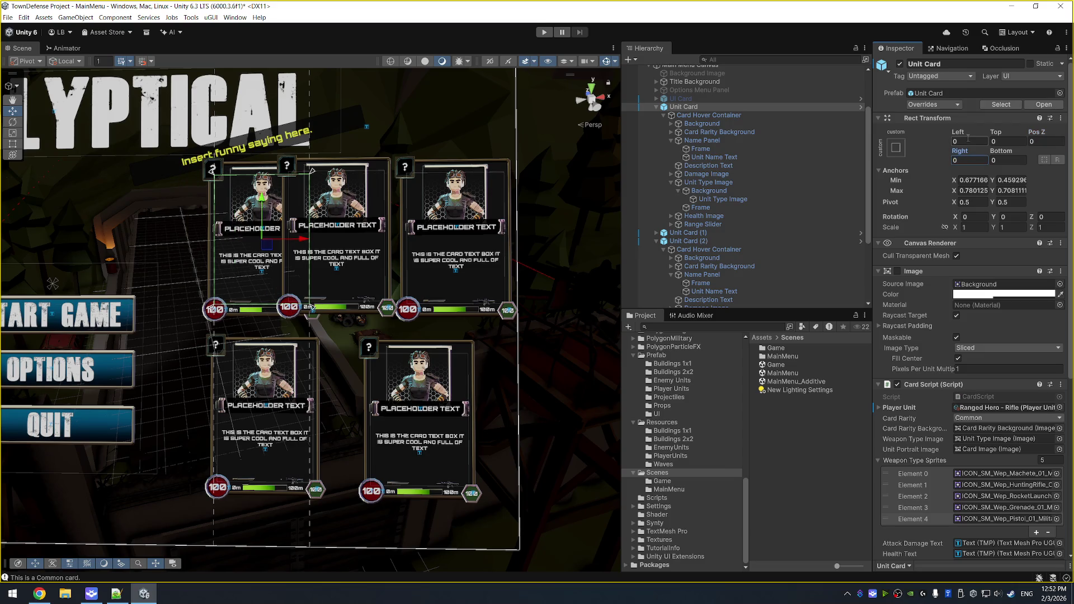
Collapse the Unit Card and Unit Card (2) foldouts and reselect Unit Card.
left_click(656, 107)
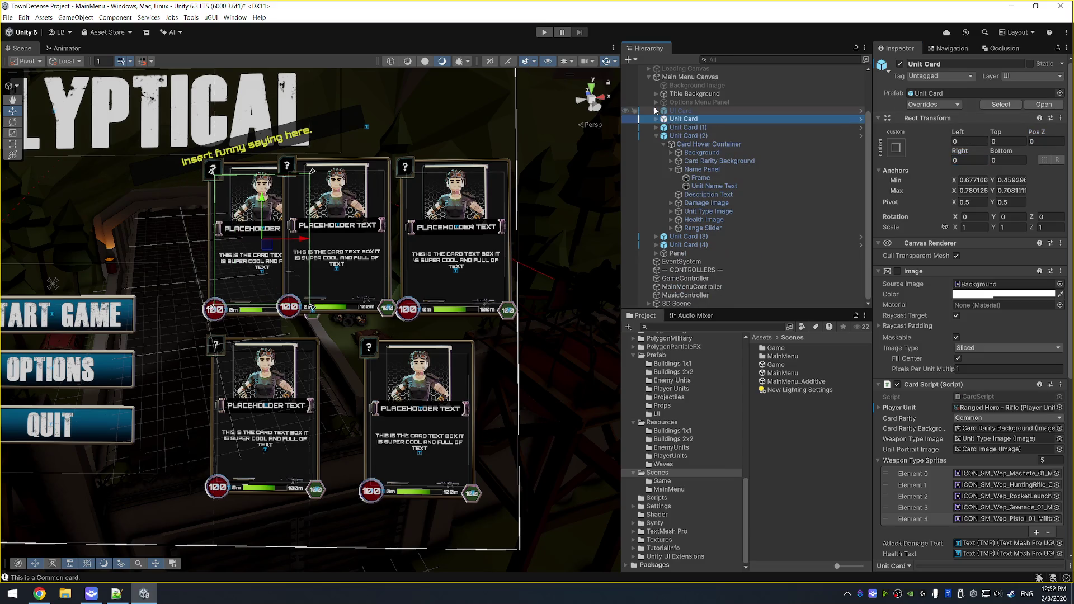
left_click(691, 127)
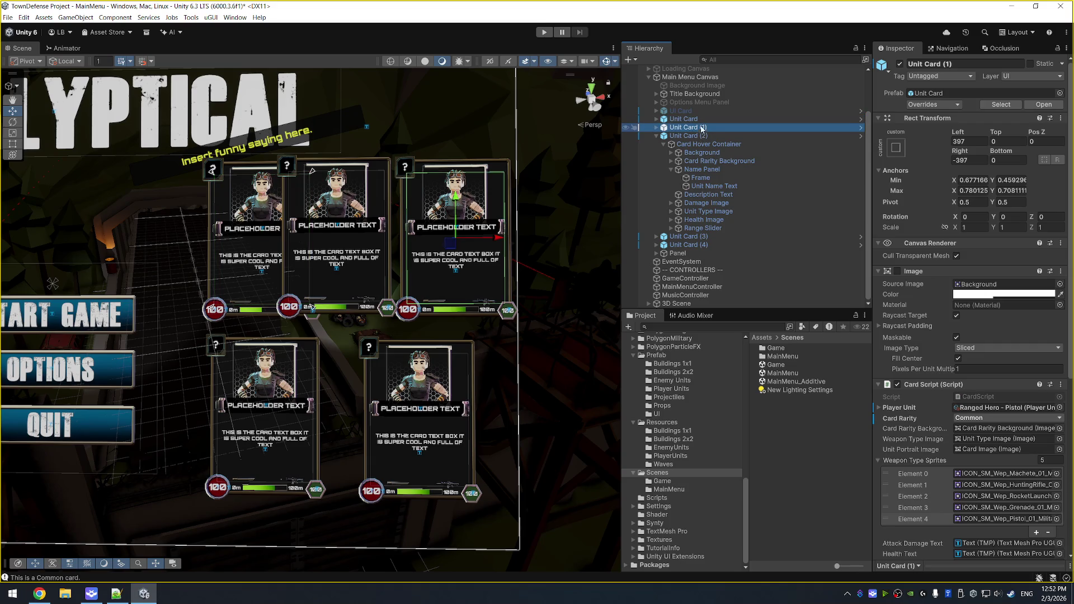
left_click(697, 119)
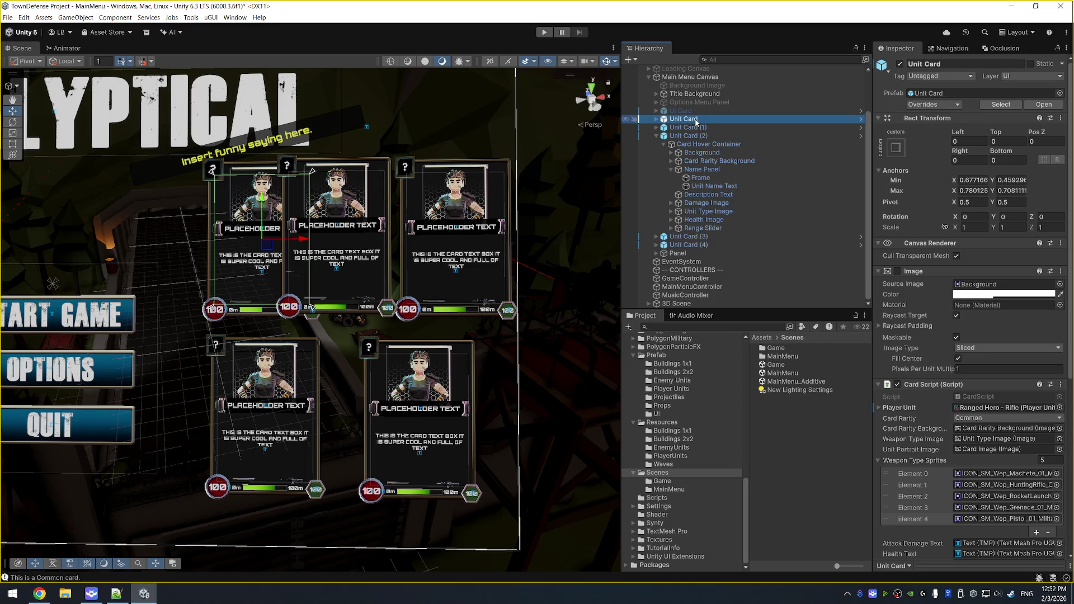
left_click(707, 121)
left_click(734, 128)
left_click(688, 136)
key("Left")
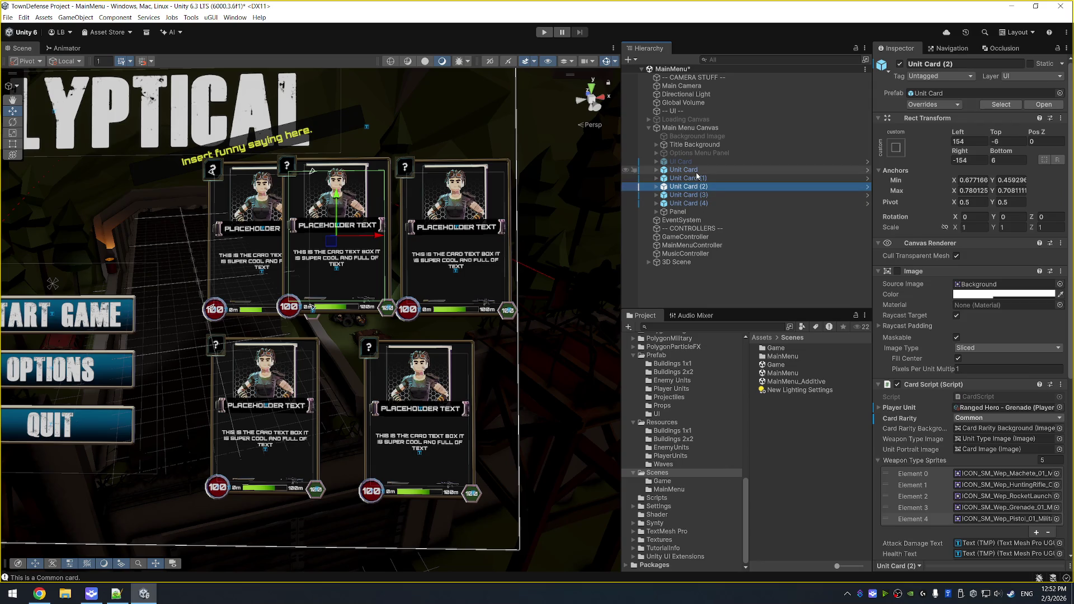
key("Up")
key("Up")
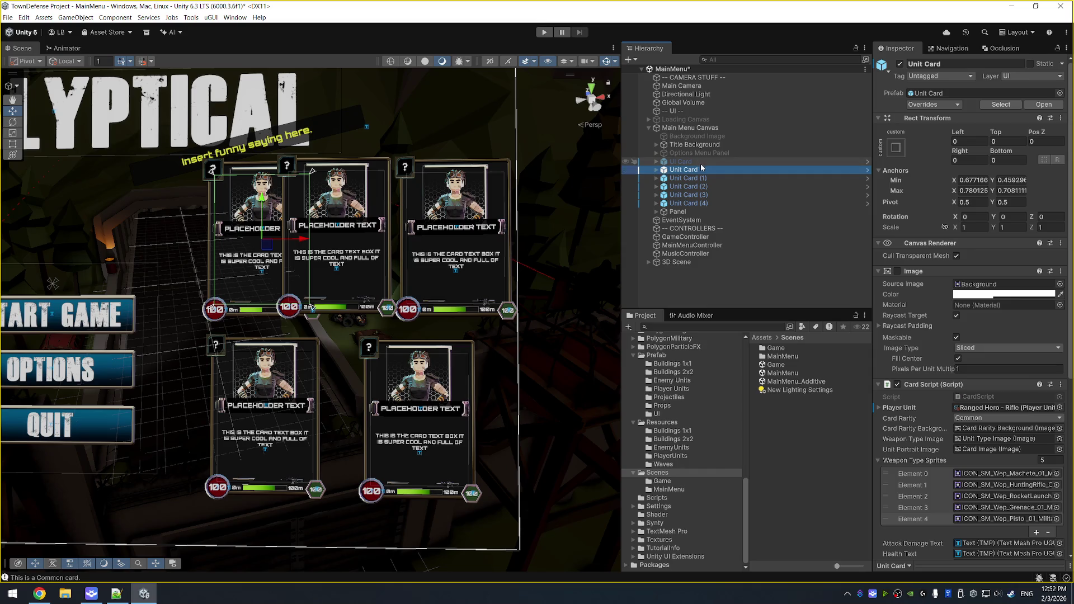
key("F2")
Drag the first Unit Card left and slightly up, then select it with Unit Card (1) and (2).
left_click_drag(304, 239, 245, 238)
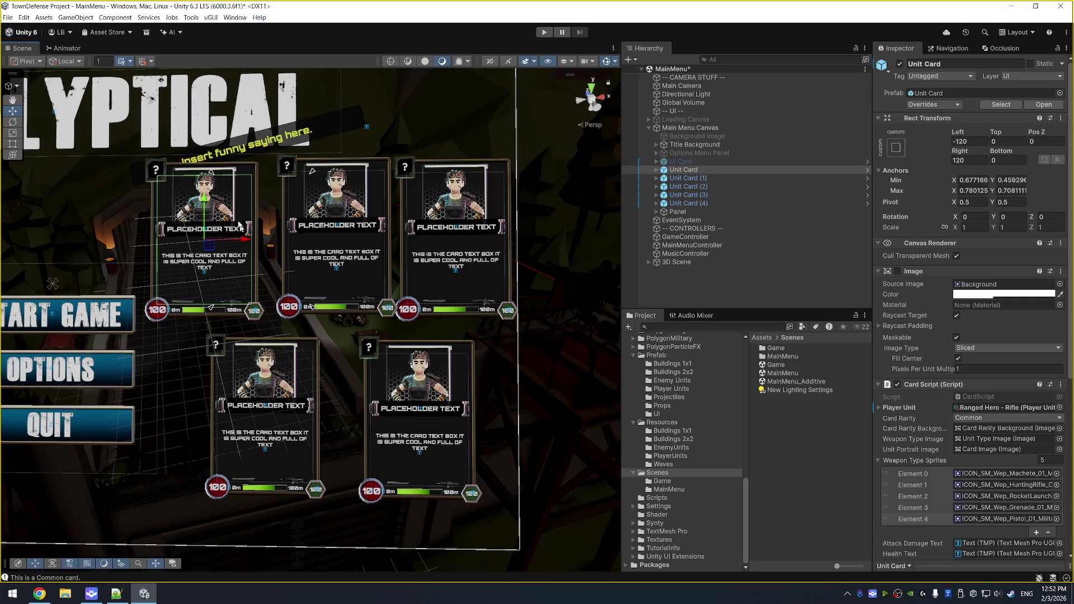
left_click_drag(204, 197, 204, 192)
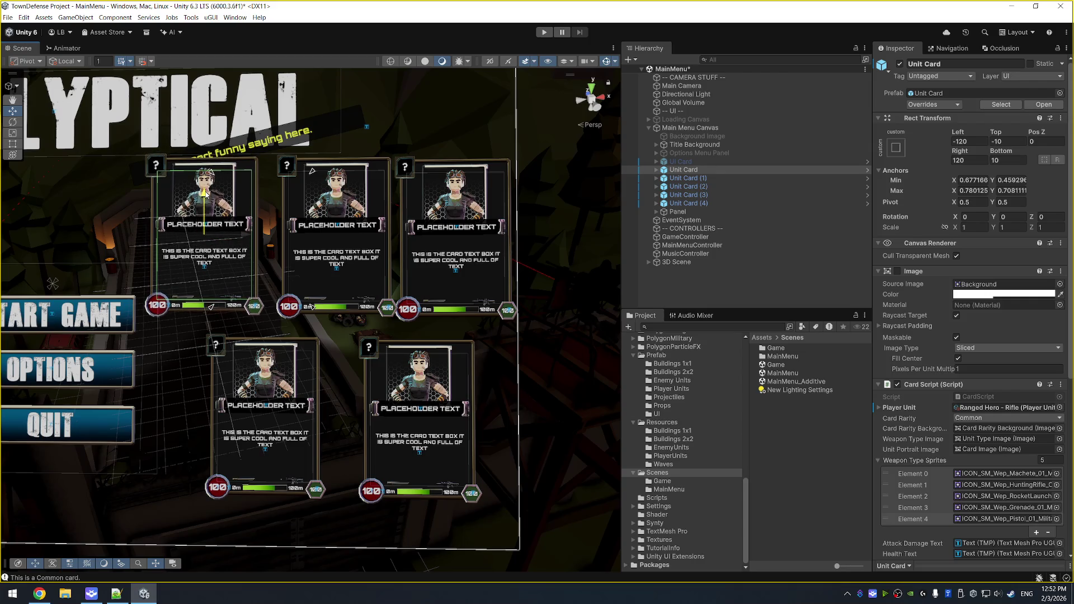
left_click(731, 178, "ctrl")
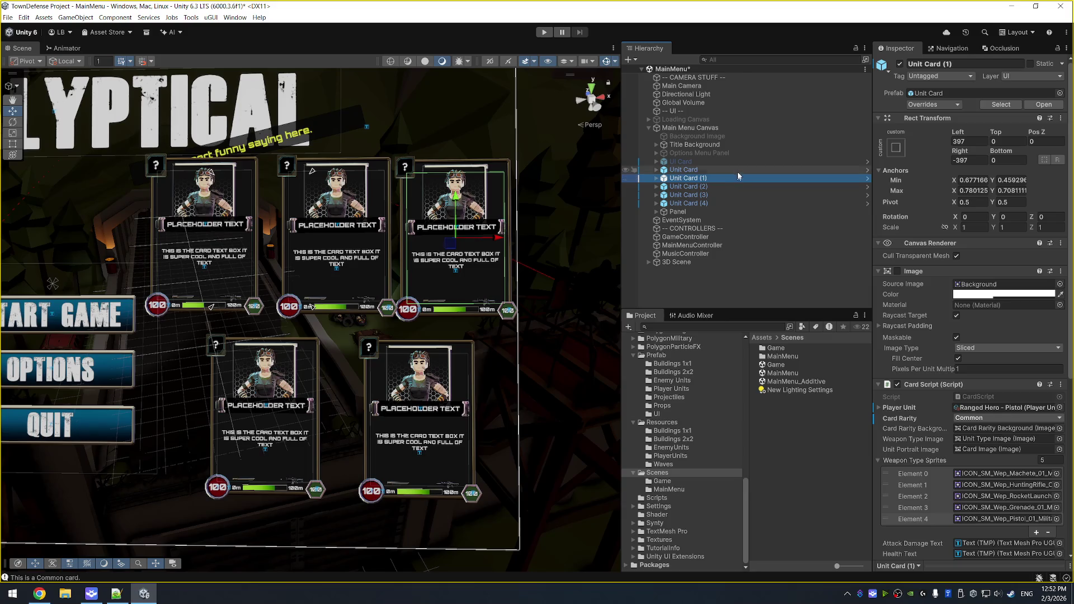
left_click(775, 186, "ctrl")
left_click(735, 187, "ctrl")
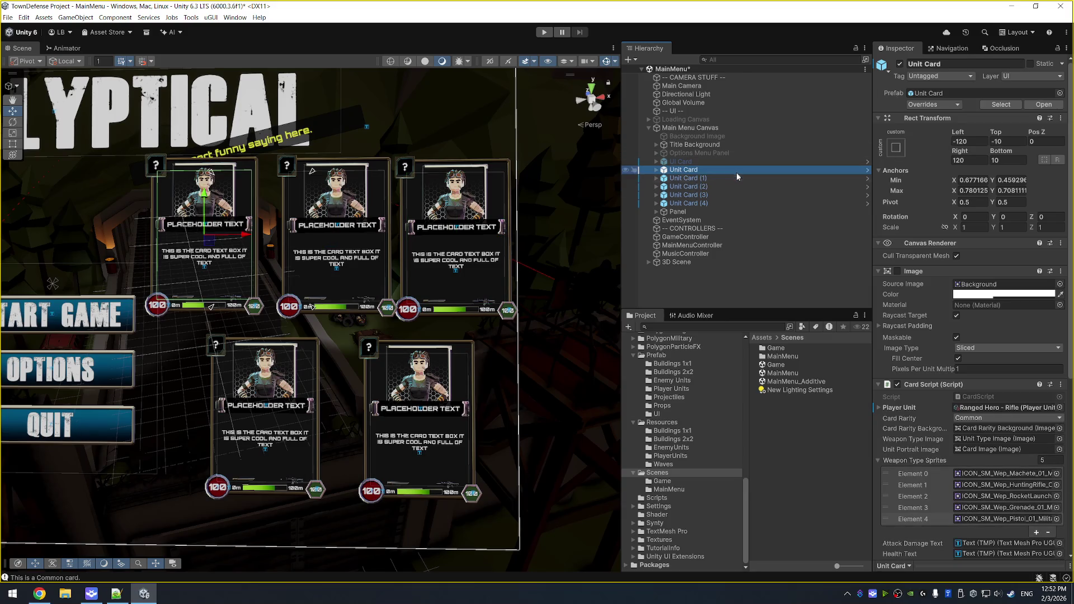
left_click(735, 186, "ctrl")
left_click(1000, 143)
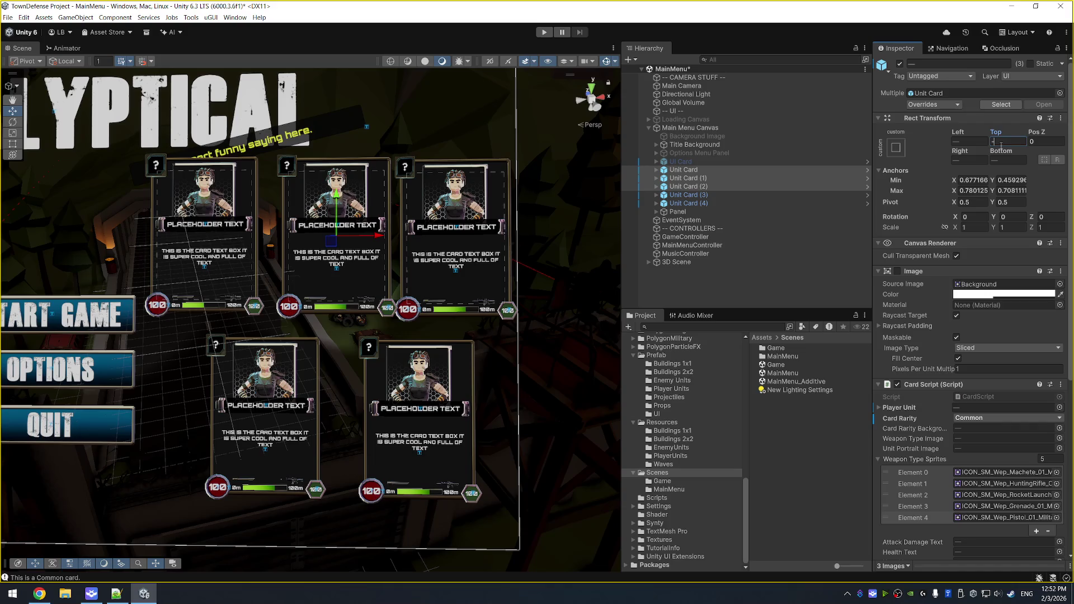
Set the three top-row cards' Top to -10 and slide Unit Card (2) left toward the first card.
type("10")
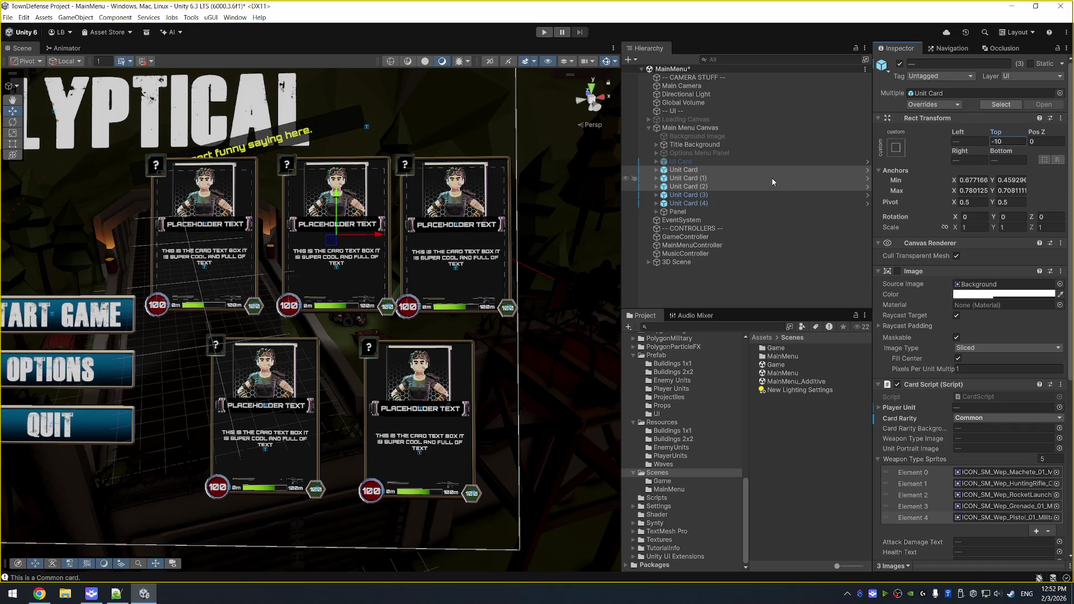
left_click(634, 178)
left_click(699, 187)
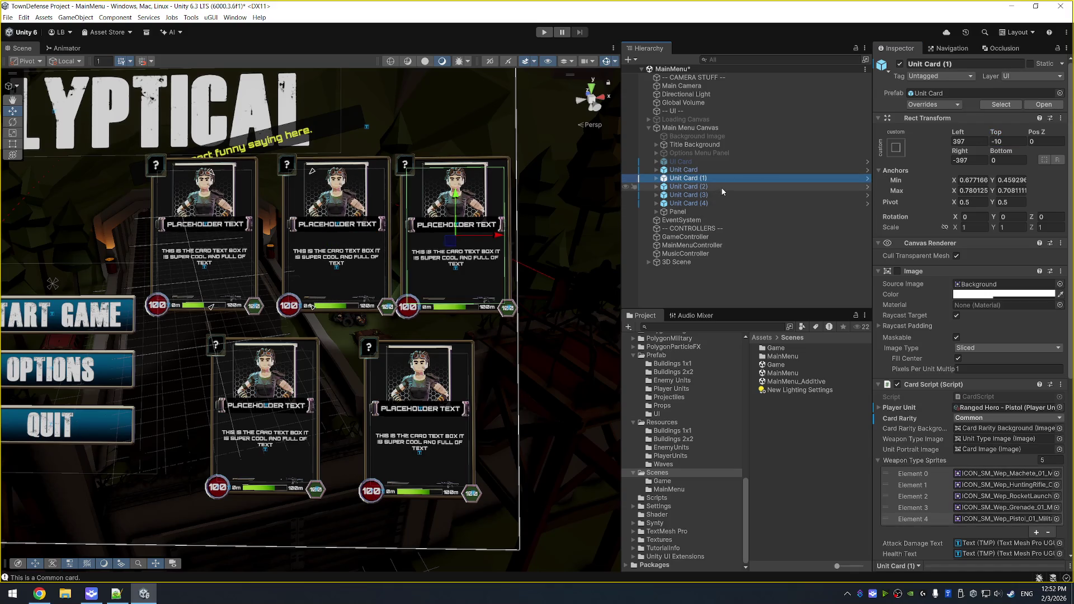
left_click_drag(376, 237, 369, 238)
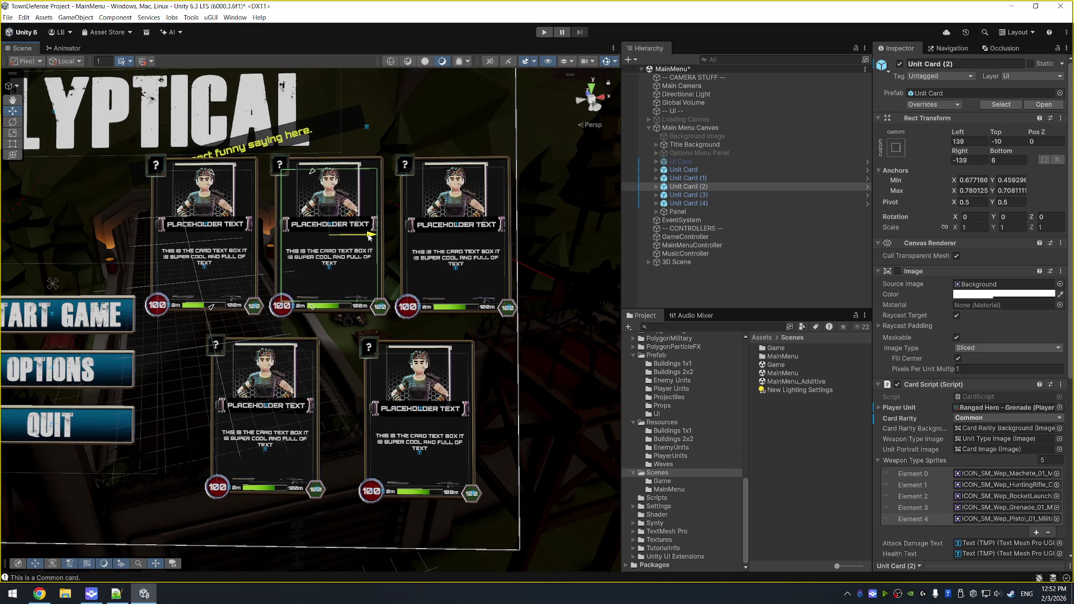
Move Unit Card (3) up and to the left with the move gizmo.
left_click(688, 194)
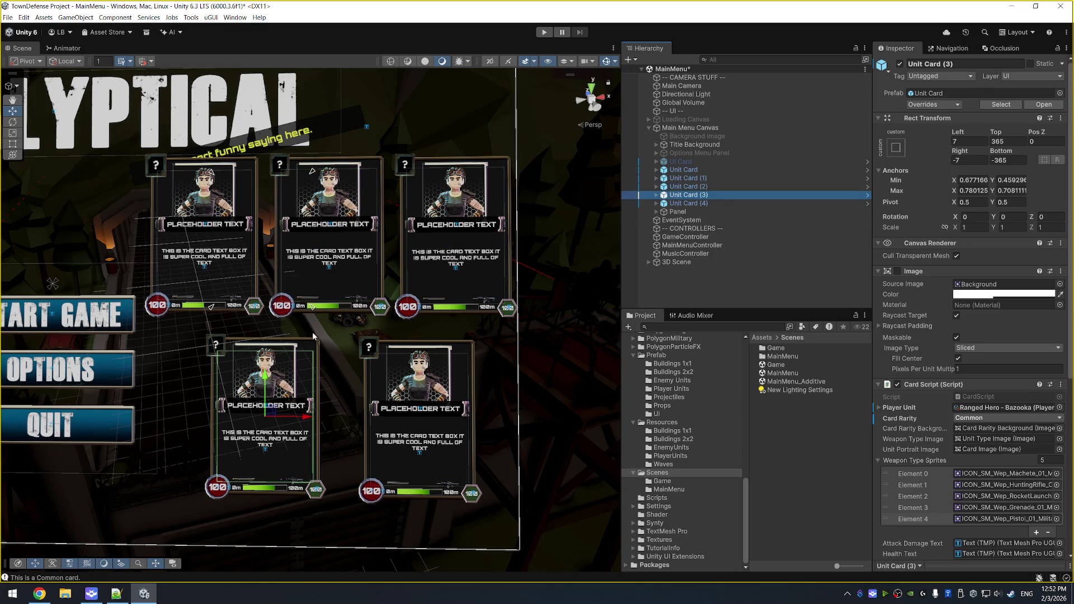
left_click_drag(270, 411, 269, 404)
left_click(689, 204)
Move Unit Card (4) up-left beside card (3), then deactivate all five unit cards.
left_click_drag(410, 415, 398, 404)
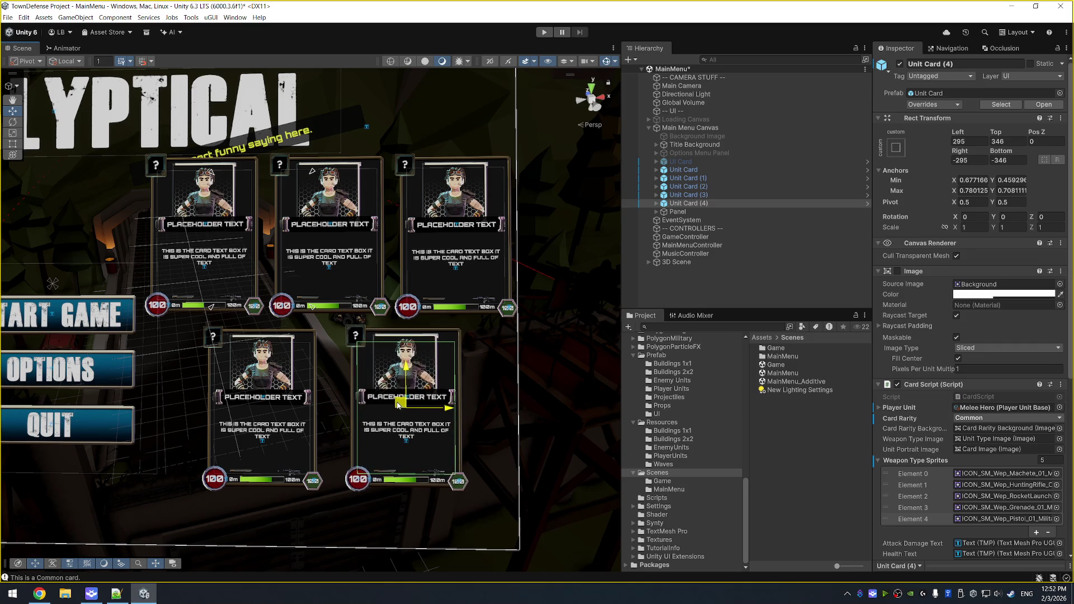
left_click(746, 170, "shift")
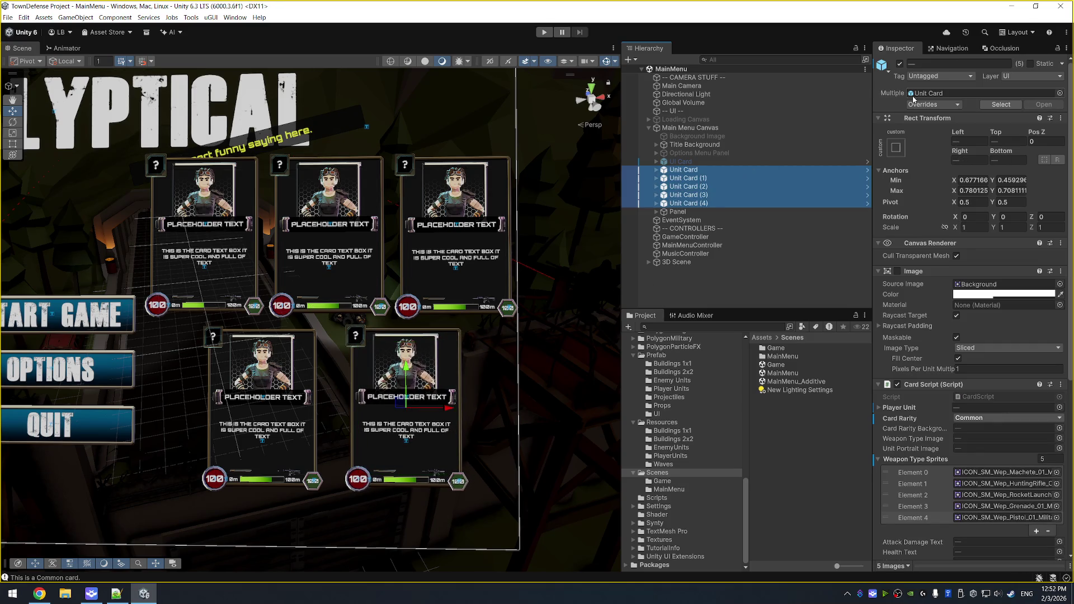
left_click(899, 63)
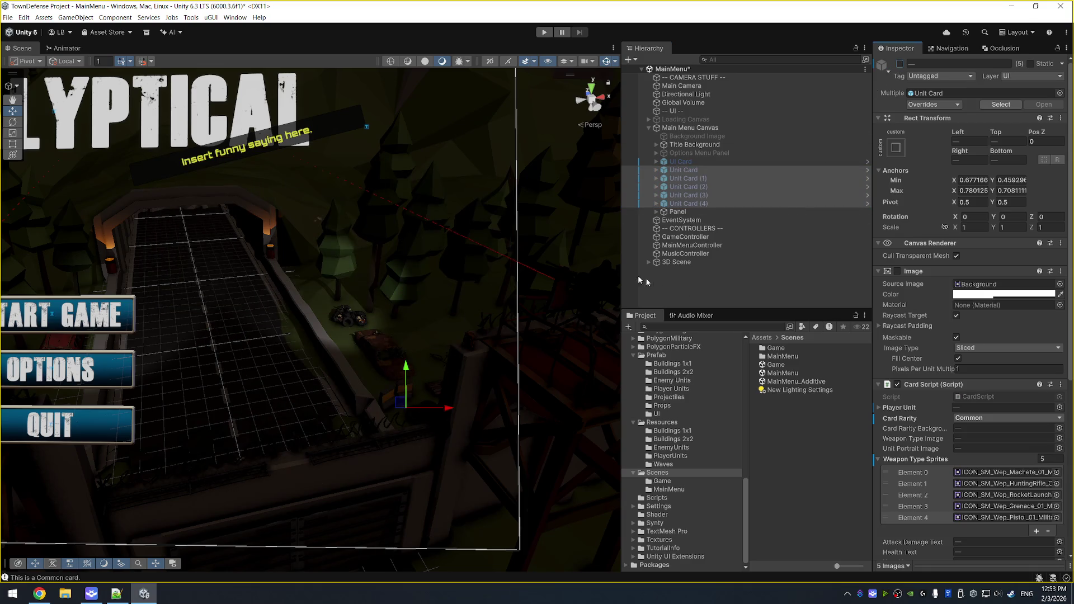
scroll(322, 250, "down", 3)
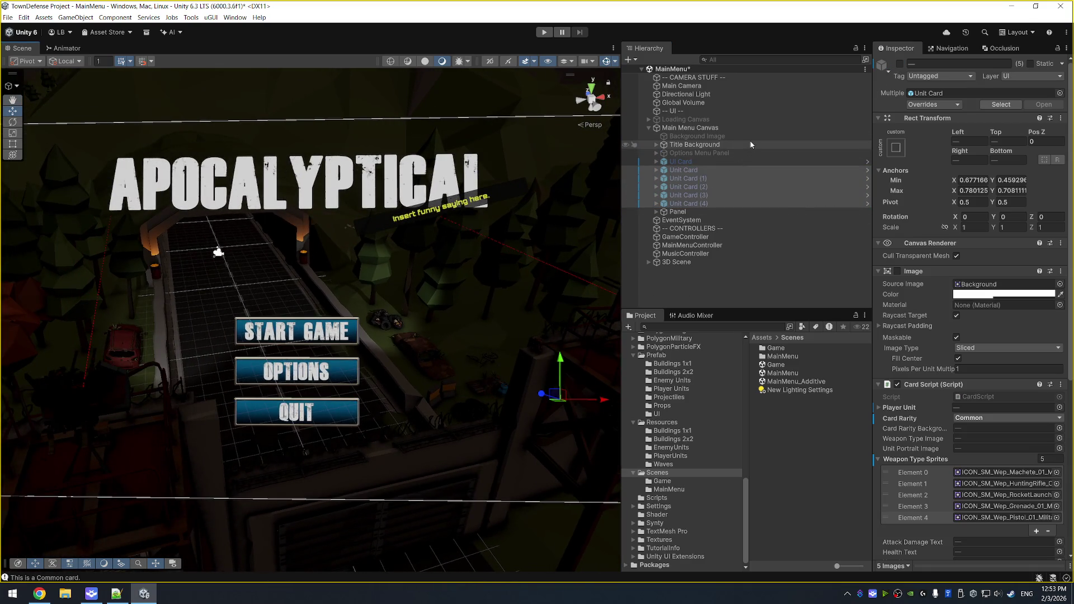
Centre the Start, Options and Quit buttons horizontally by setting their Pos X to 0.
left_click(677, 212)
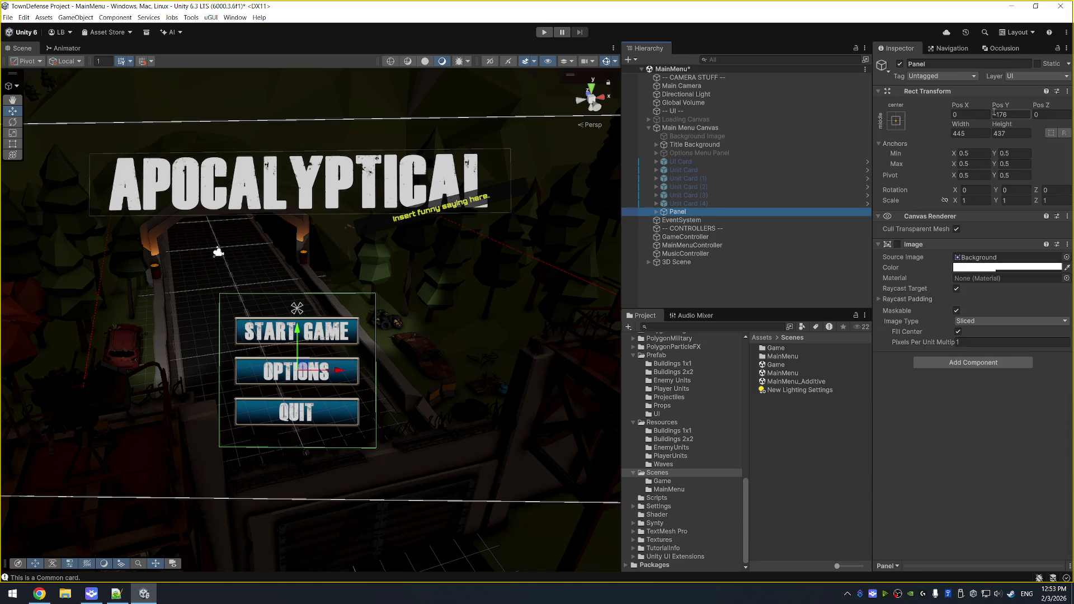
key("f")
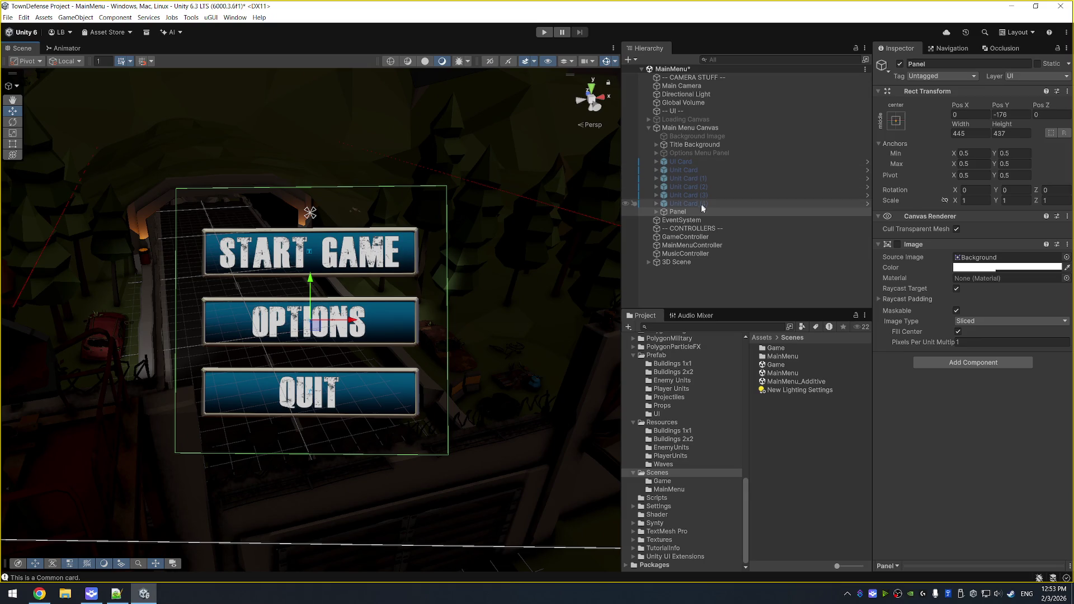
left_click(687, 211)
key("Right")
key("Down")
key("shift+Down")
key("shift+Down")
left_click(979, 140)
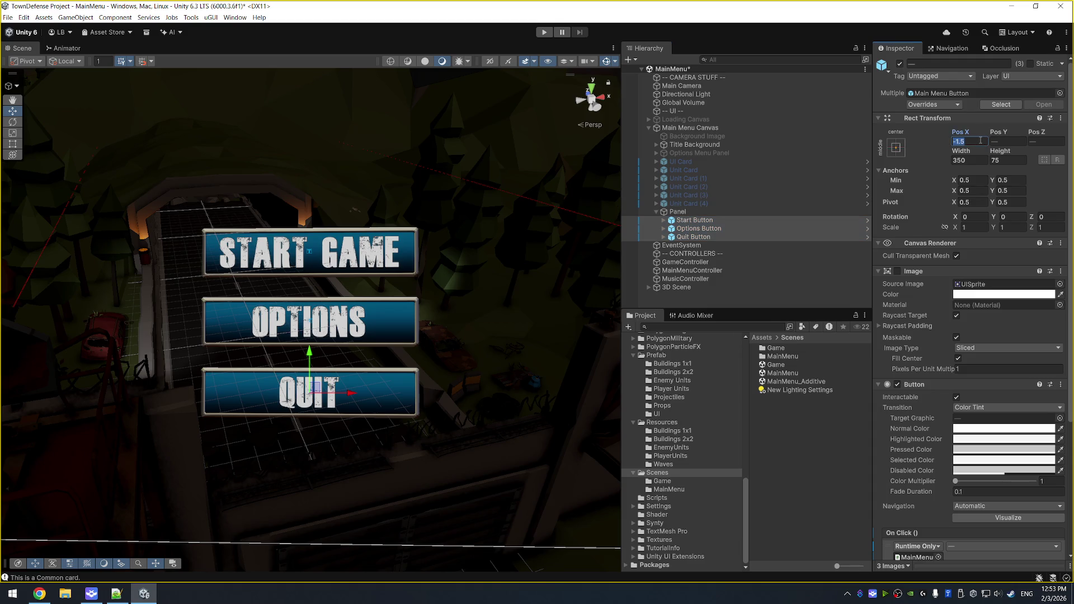
type("0")
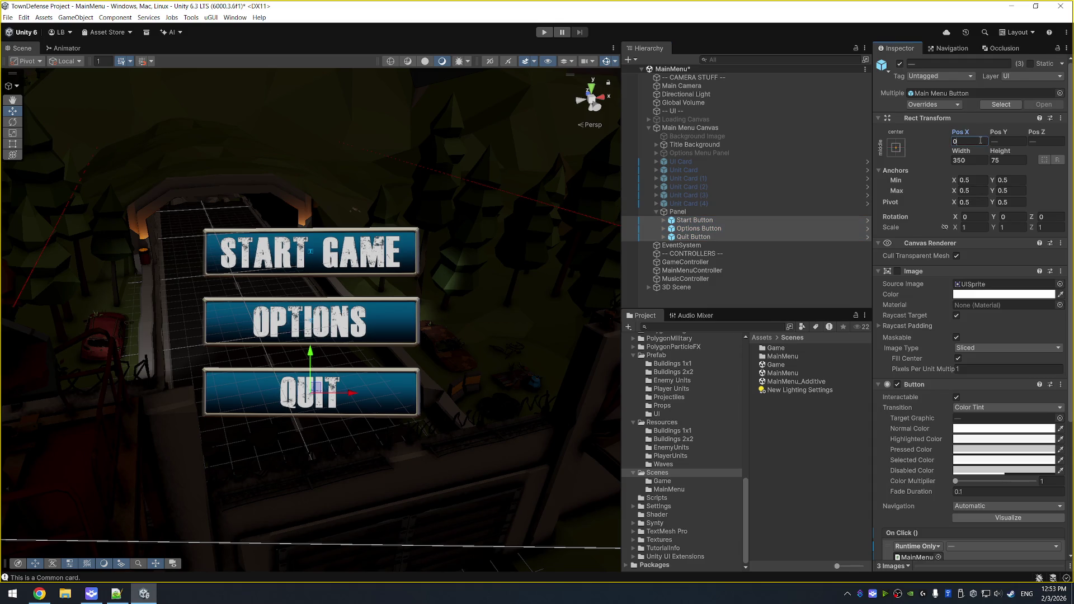
Save the MainMenu scene and open the Game scene.
key("ctrl+s")
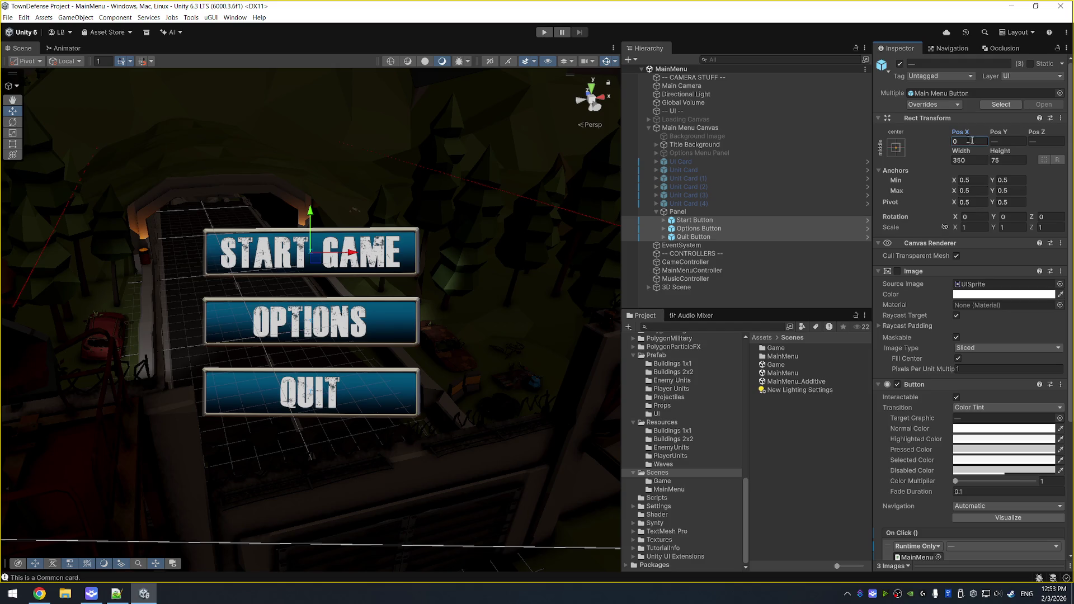
left_click(670, 205)
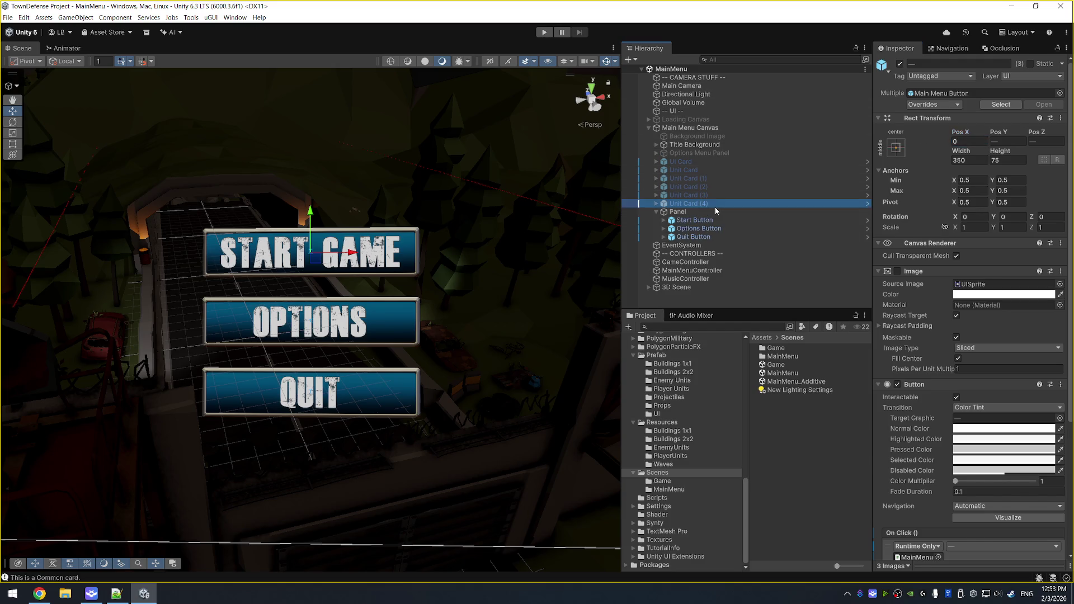
left_click(677, 211)
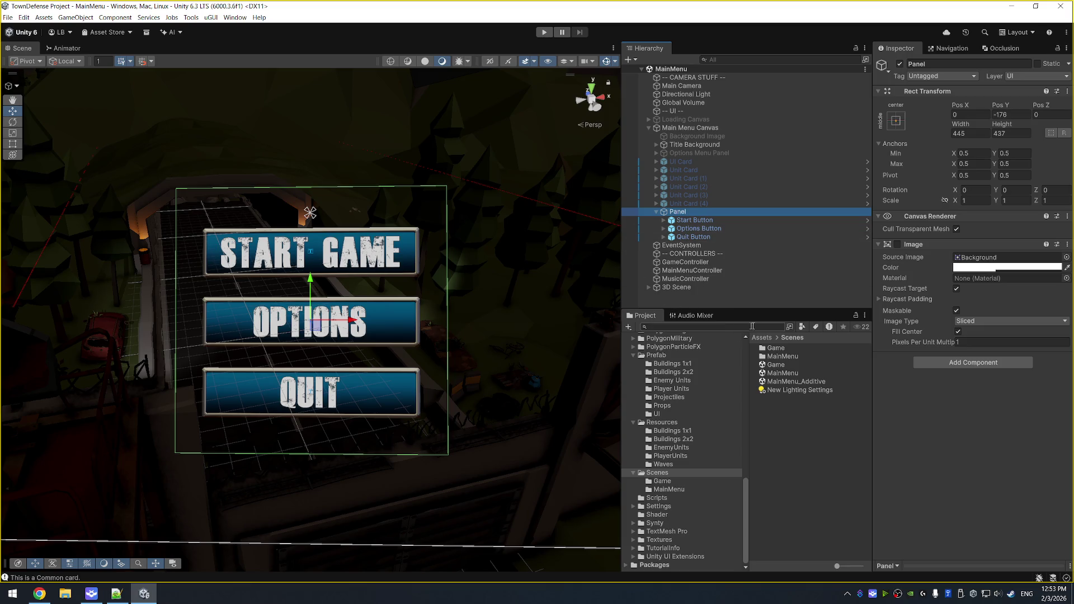
double_click(777, 365)
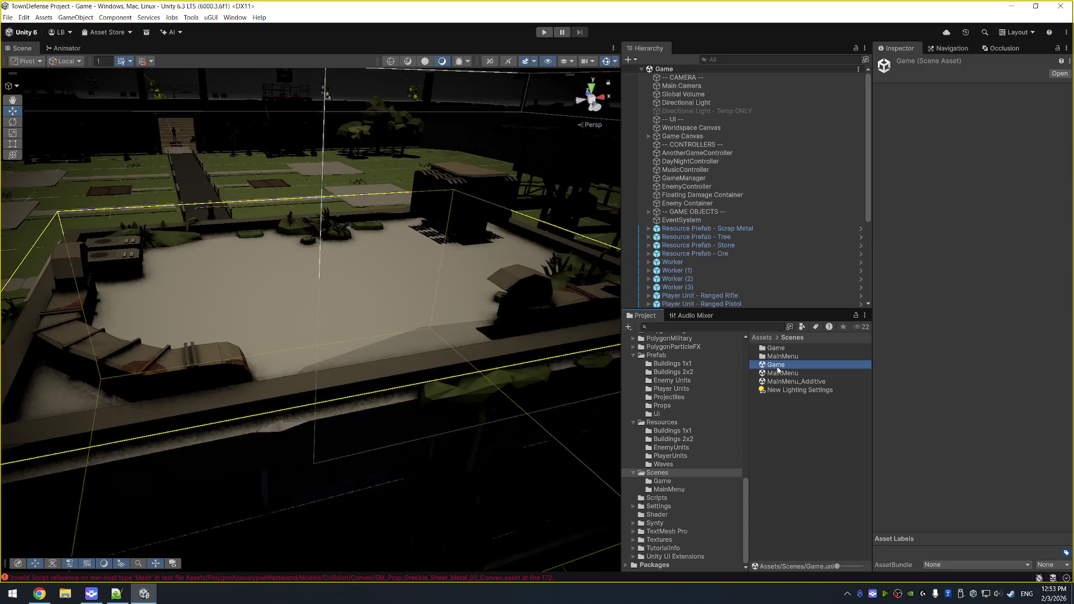
Tilt the view over the walled map and select the PC_RPAsset pipeline asset in Settings.
scroll(259, 239, "down", 10)
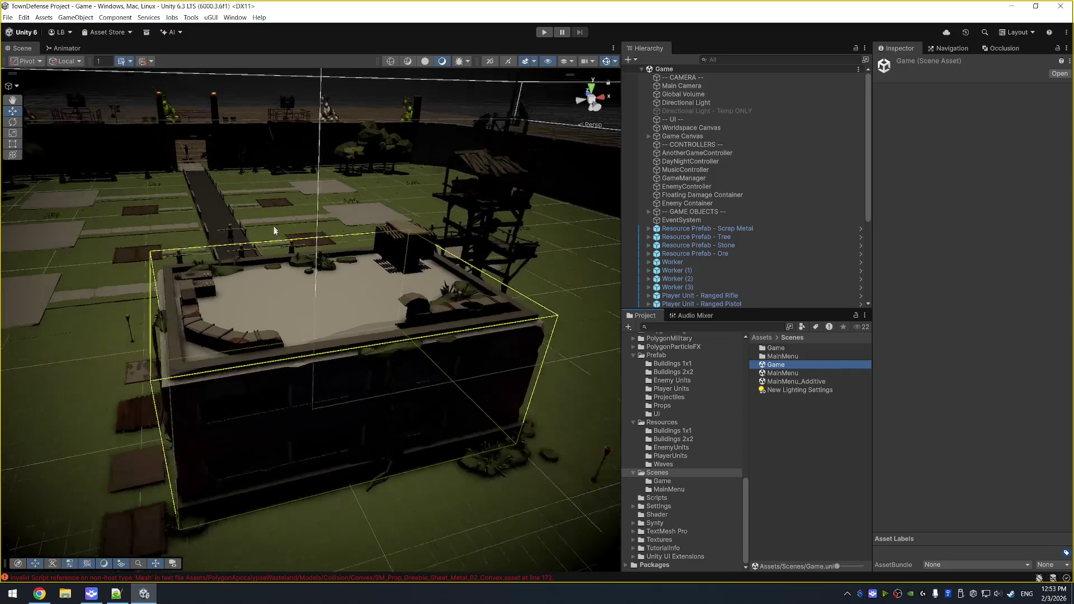
left_click_drag(308, 229, 347, 215)
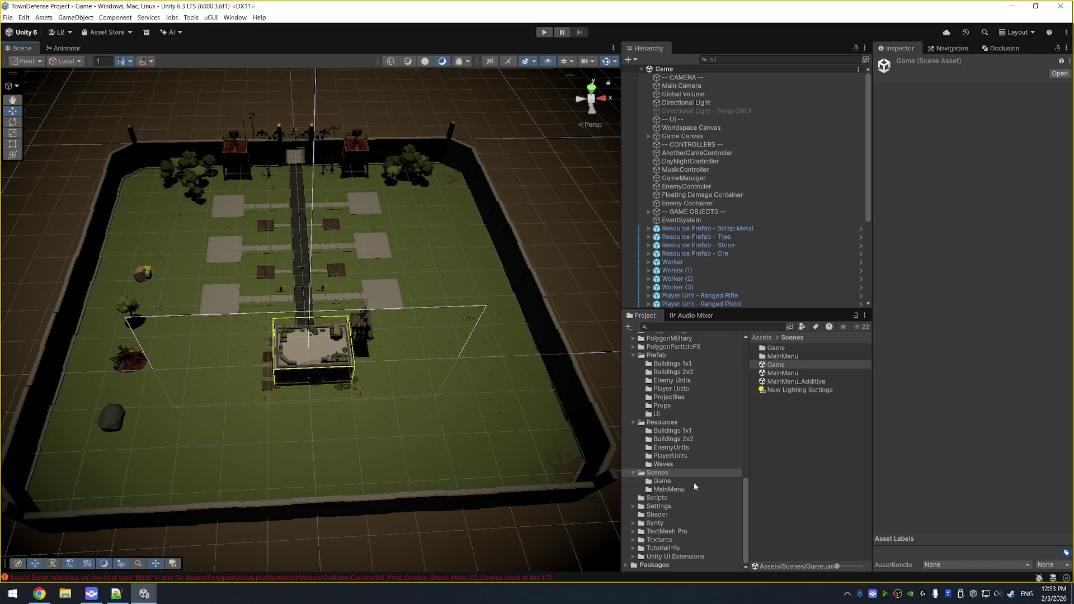
left_click(659, 506)
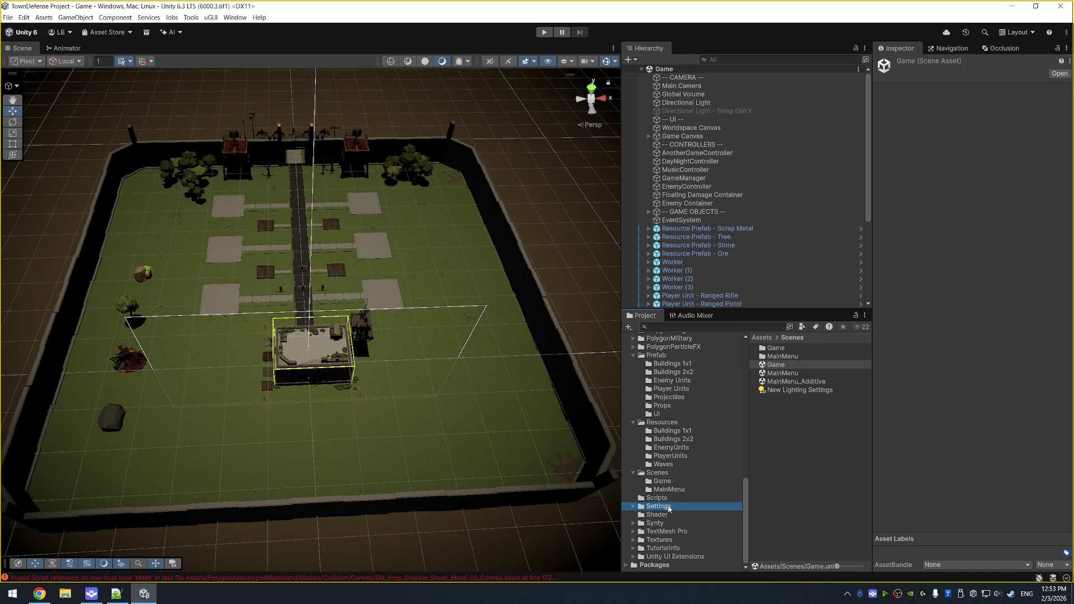
left_click(821, 383)
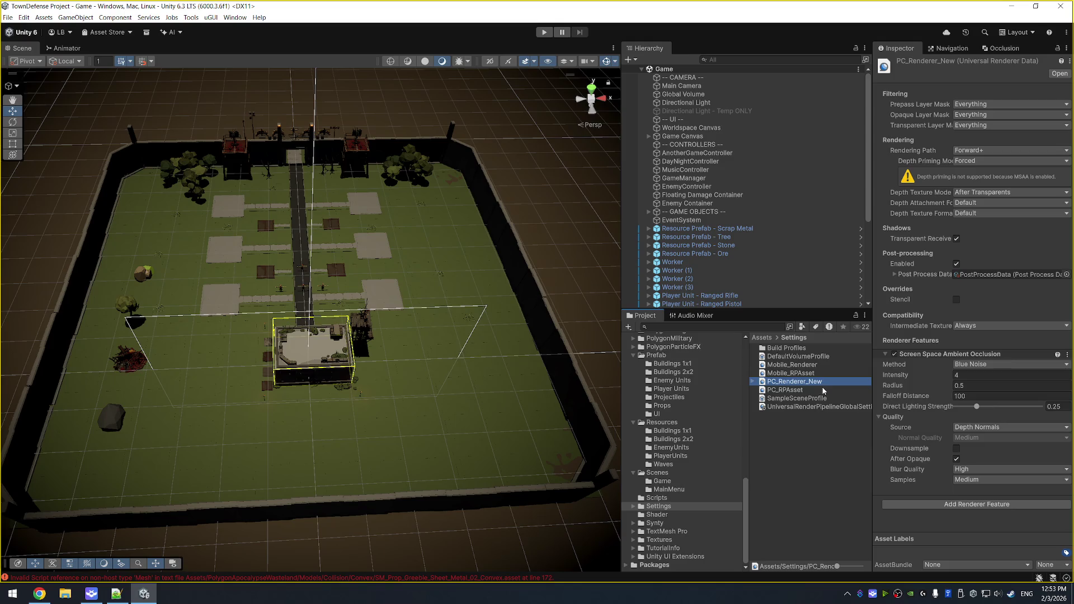
left_click(822, 391)
left_click(805, 390)
Try Neutral and None tonemapping, settle back on ACES, and run the game to preview.
scroll(934, 373, "down", 15)
scroll(931, 367, "down", 2)
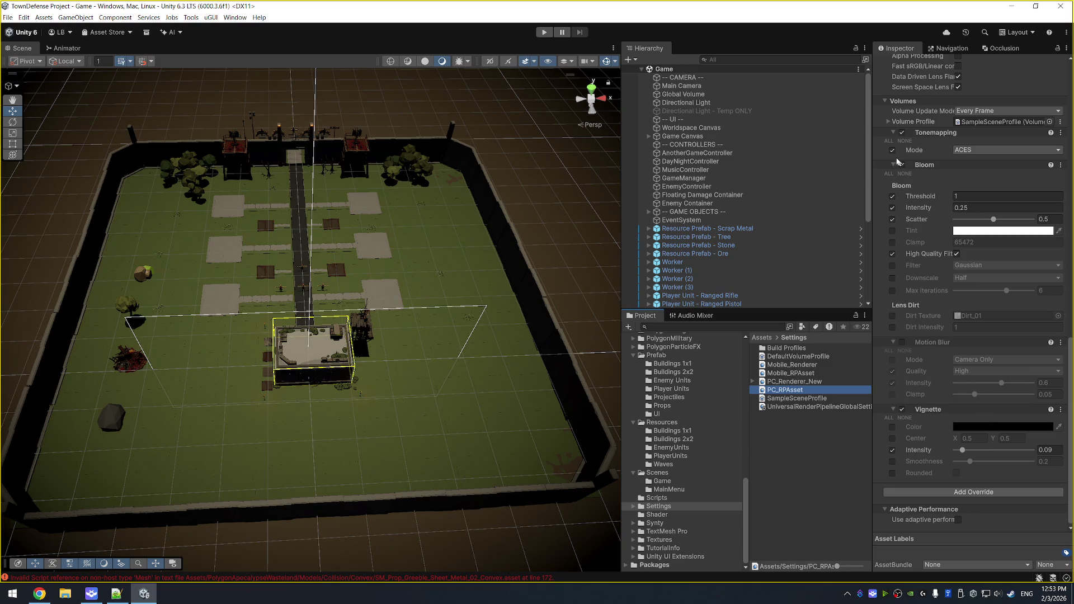
left_click(985, 151)
left_click(978, 171)
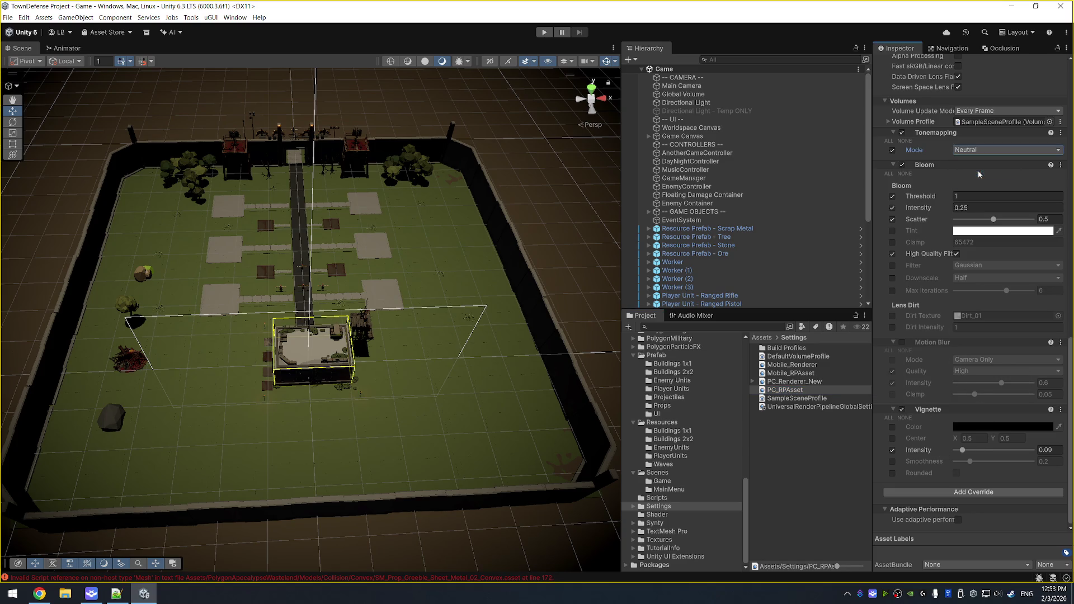
left_click(979, 150)
left_click(979, 162)
left_click(982, 149)
left_click(969, 182)
left_click(543, 31)
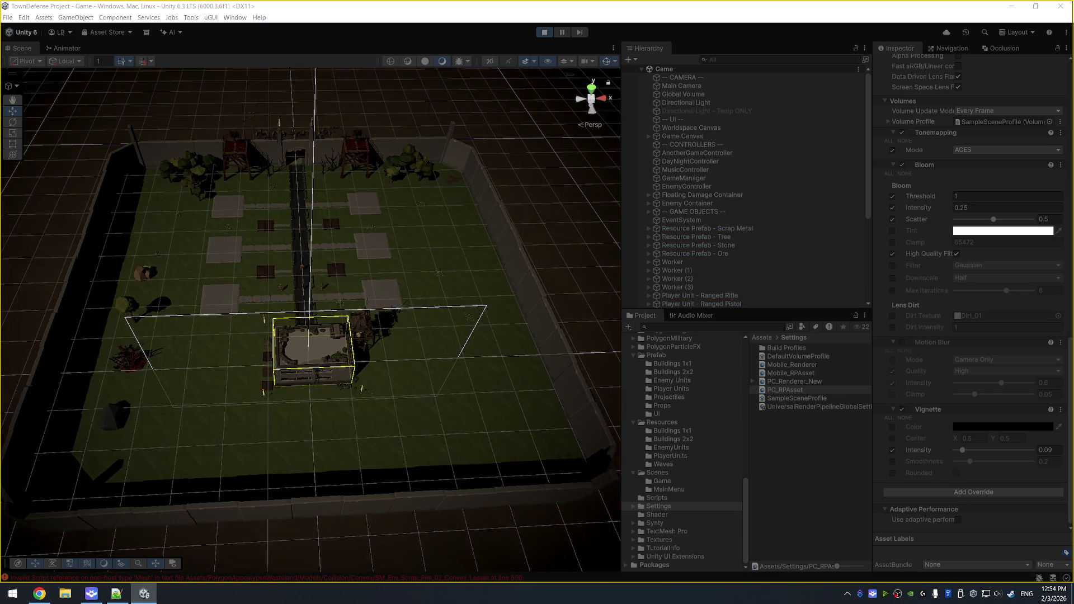
Stop the game, set DayNightController's Day Start Hour to 7, save, and test it.
key("ctrl+p")
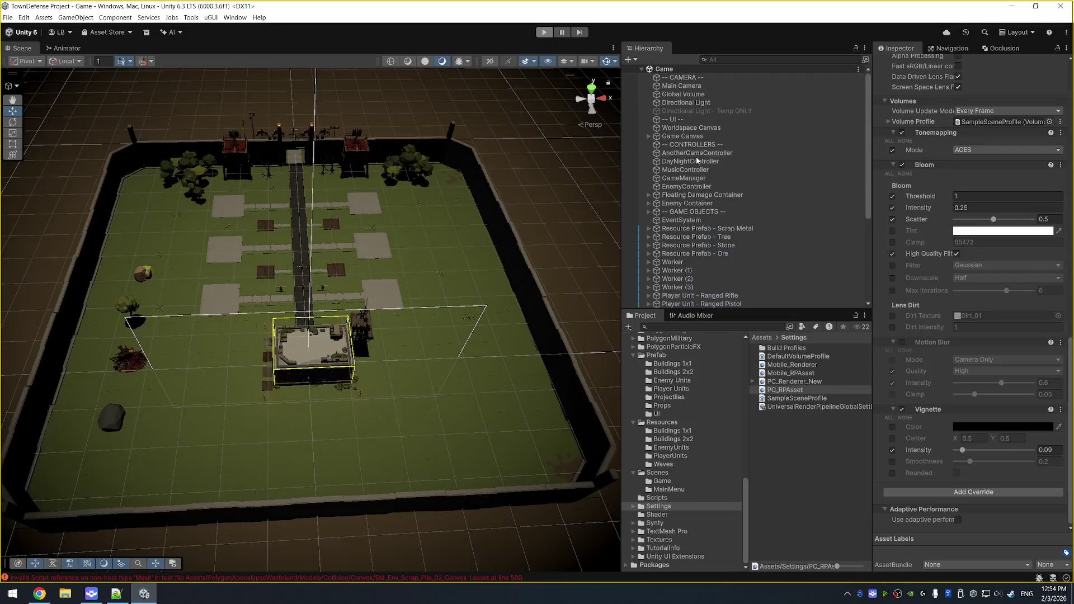
left_click(697, 160)
left_click(973, 188)
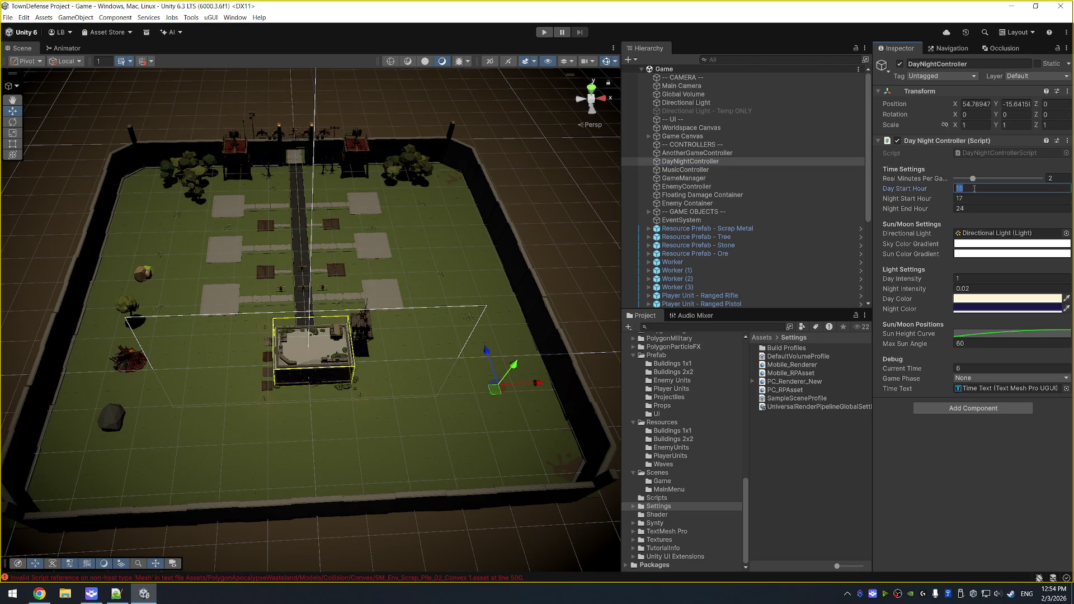
type("7")
key("ctrl+s")
left_click(543, 32)
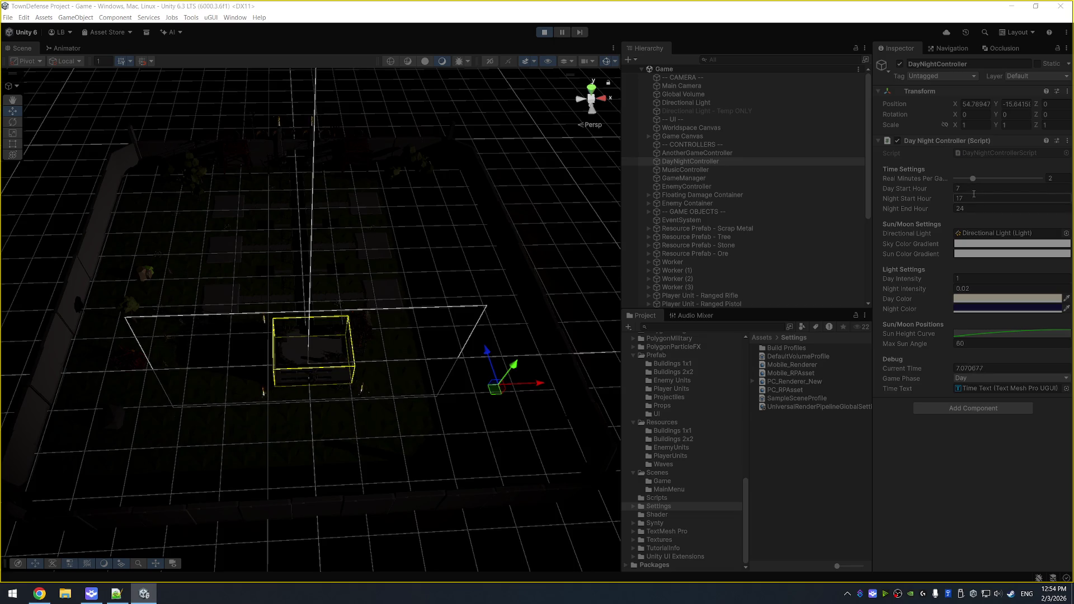
Change the Day Start Hour to 9 and run the game again to check the daylight.
left_click(985, 187)
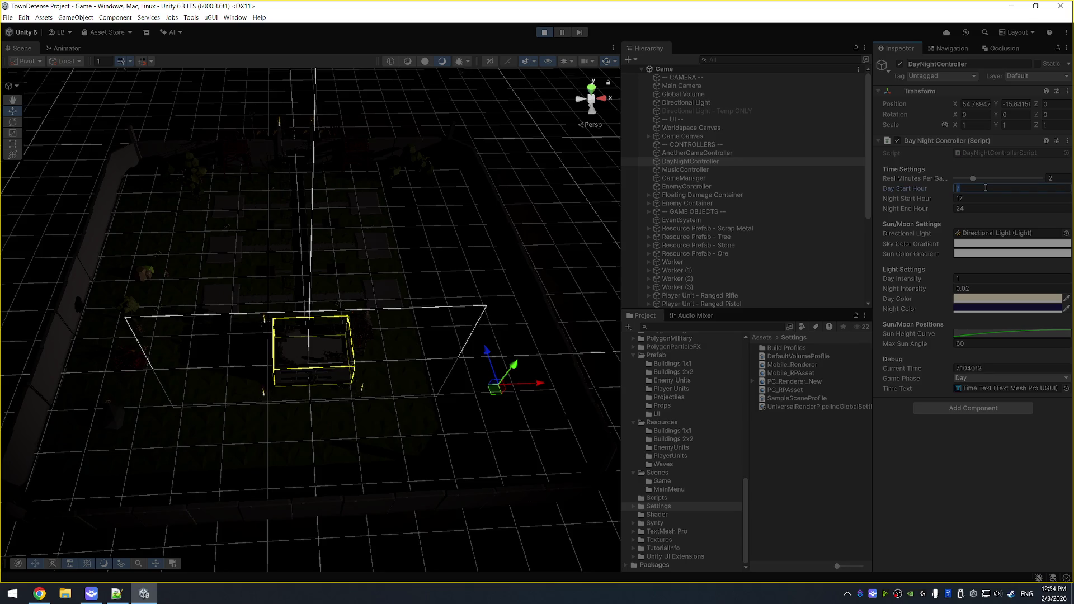
key("ctrl+p")
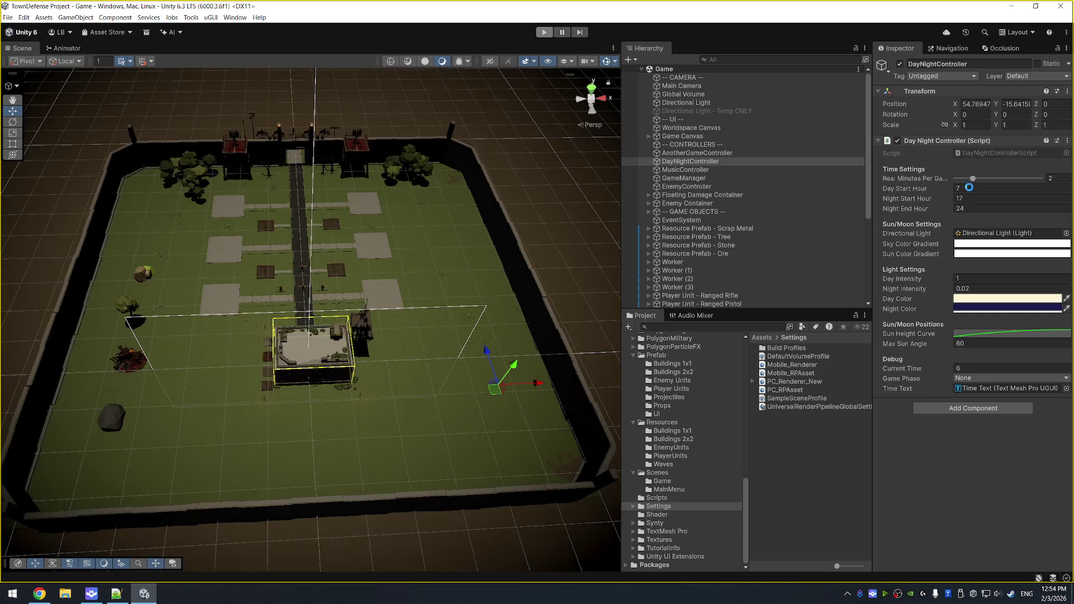
left_click(969, 188)
type("9")
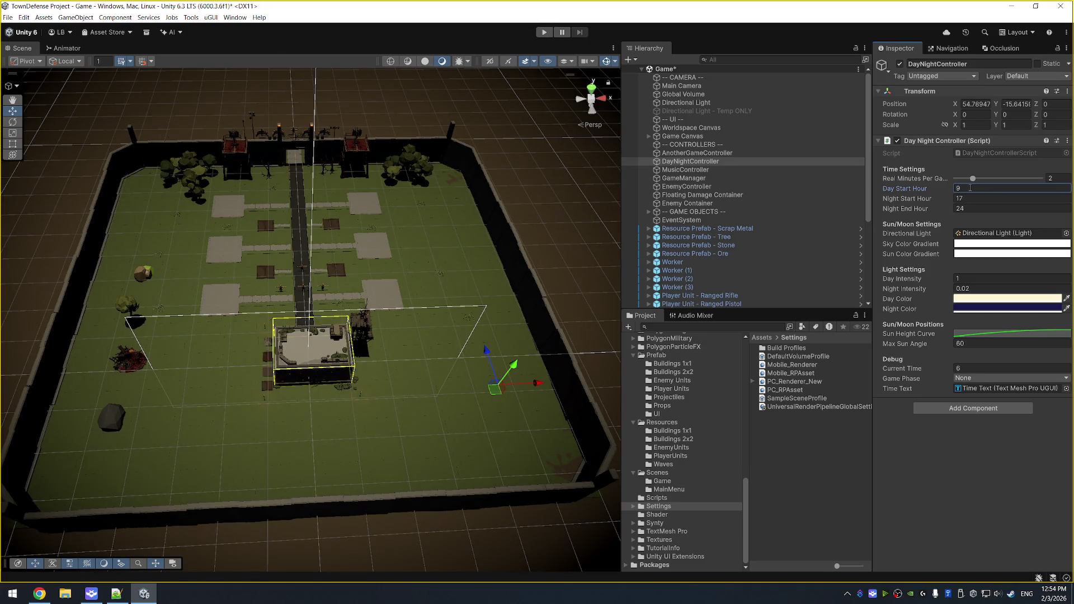
left_click(544, 32)
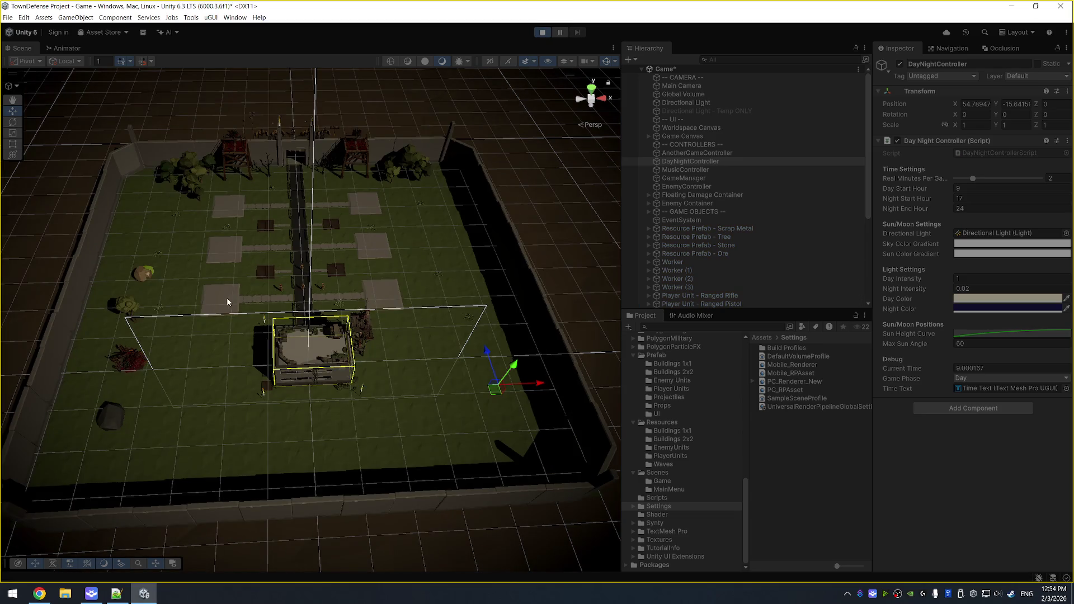
Inspect a platform, grass tiles and the quarantine wall base in the running scene.
left_click(227, 300)
key("f")
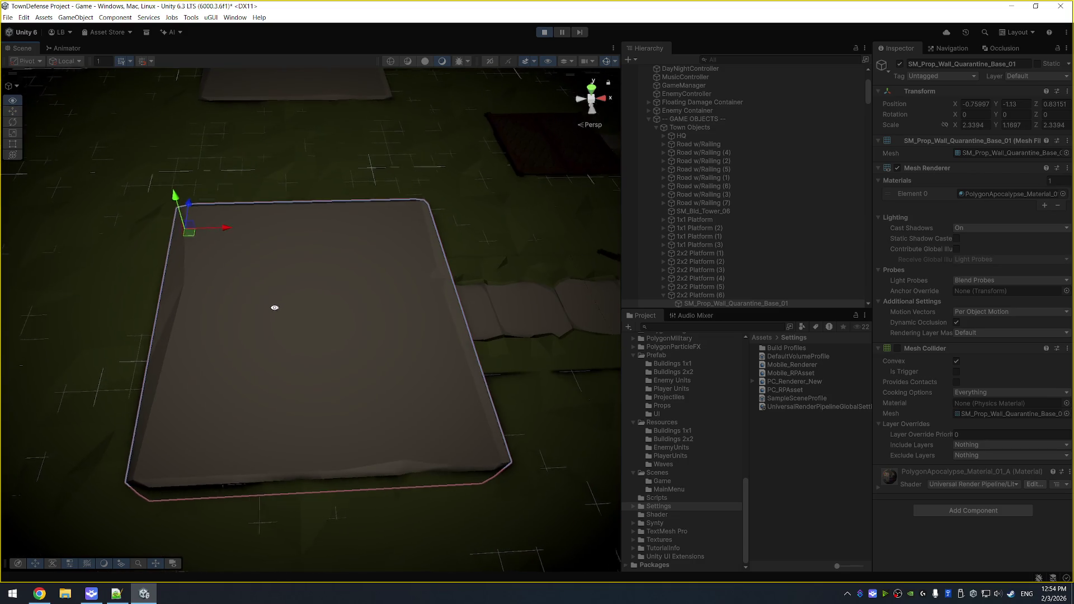
scroll(275, 307, "down", 5)
left_click(414, 280)
left_click(480, 282)
scroll(130, 313, "down", 4)
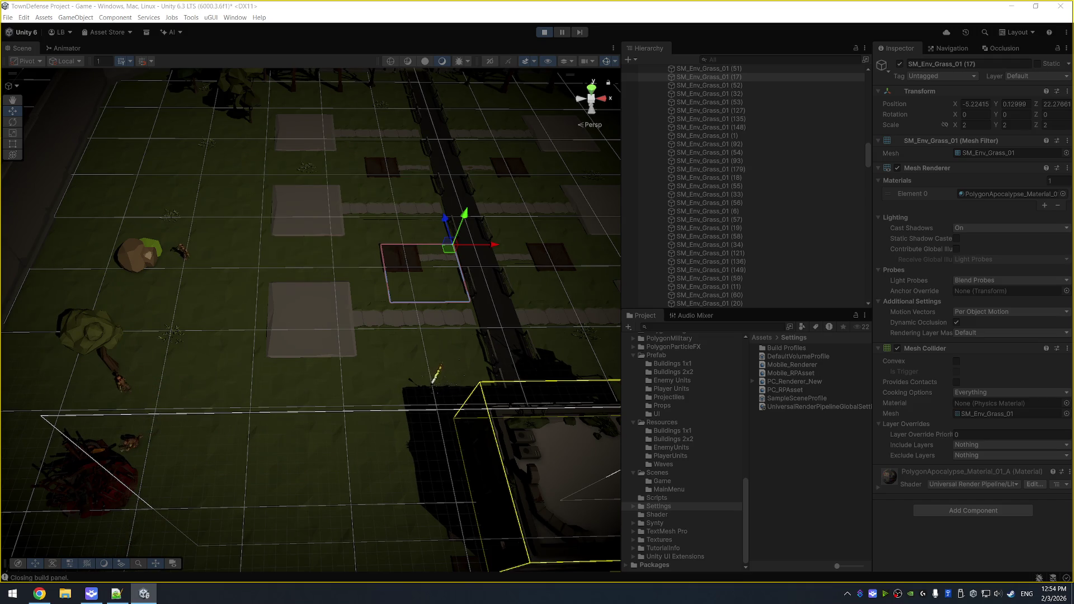
left_click(321, 318)
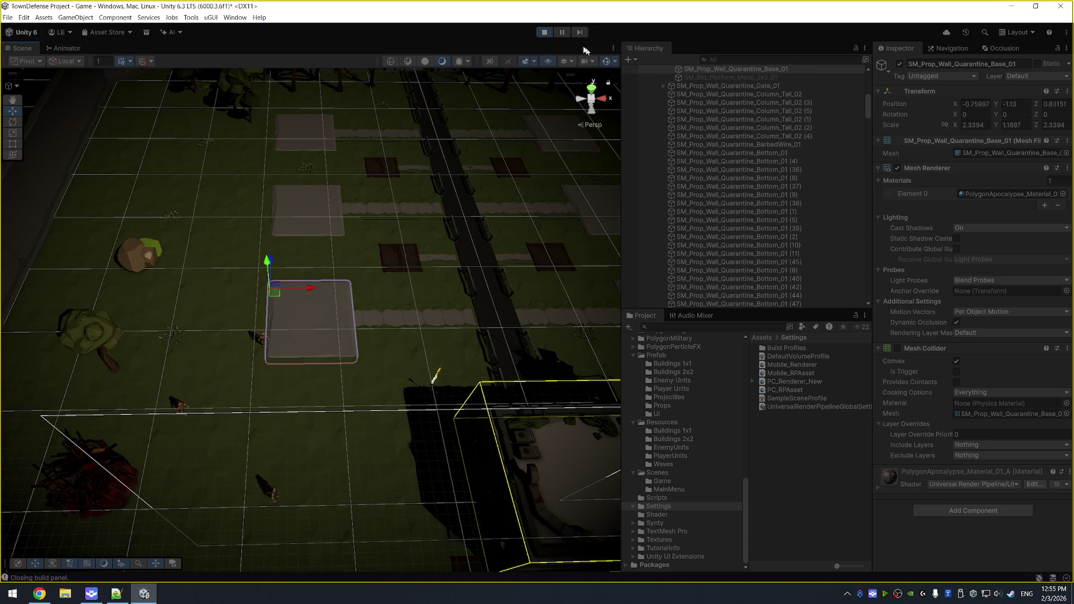
Stop the game, select 2x2 Platform (6), and ping its BuildingPadScript in the project.
key("ctrl+p")
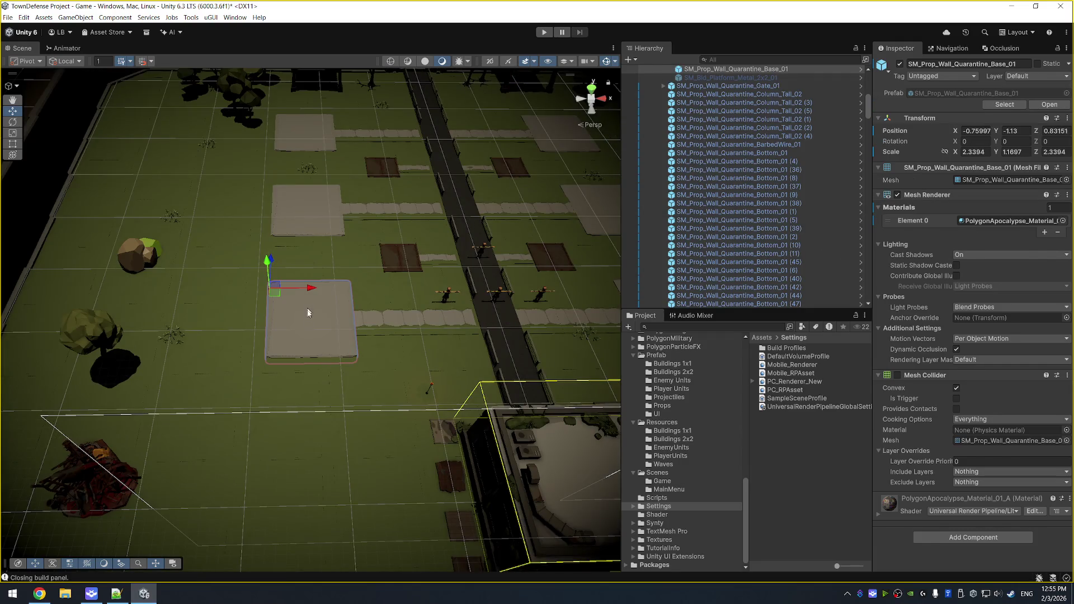
left_click(316, 322)
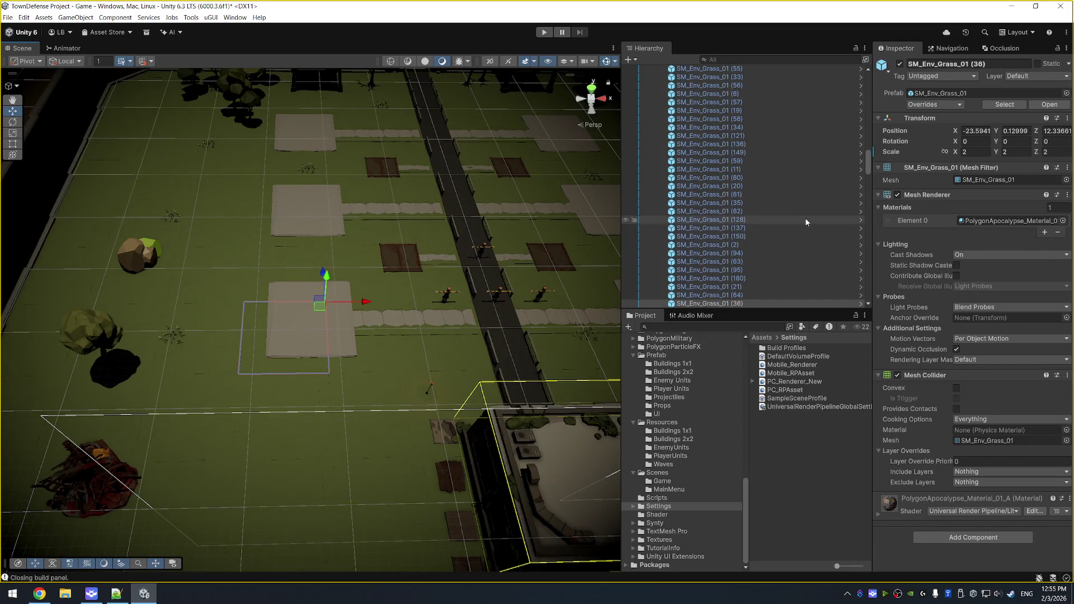
scroll(805, 222, "up", 10)
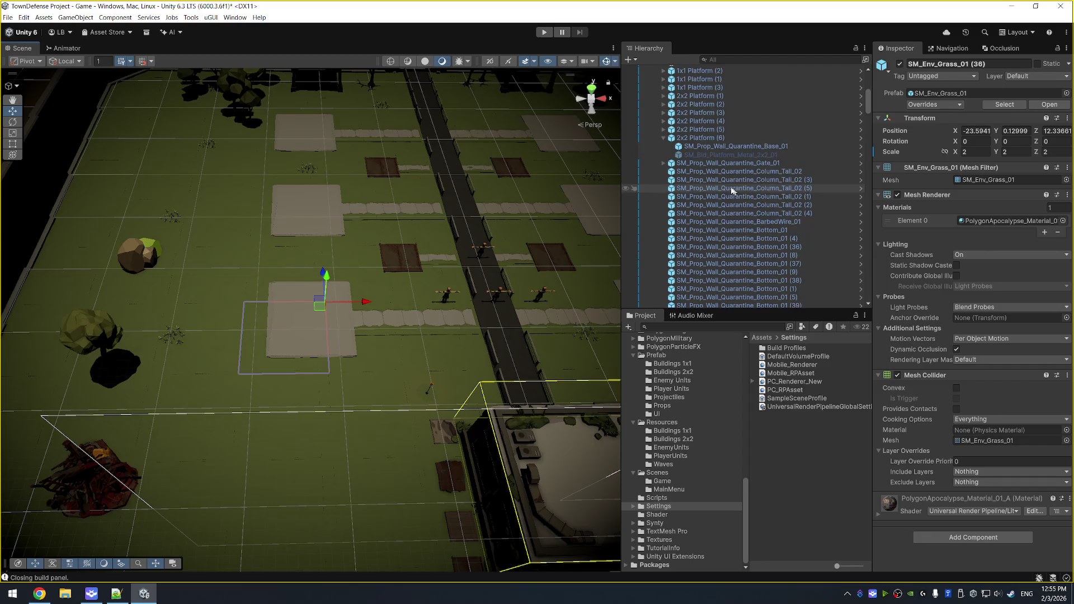
left_click(333, 340)
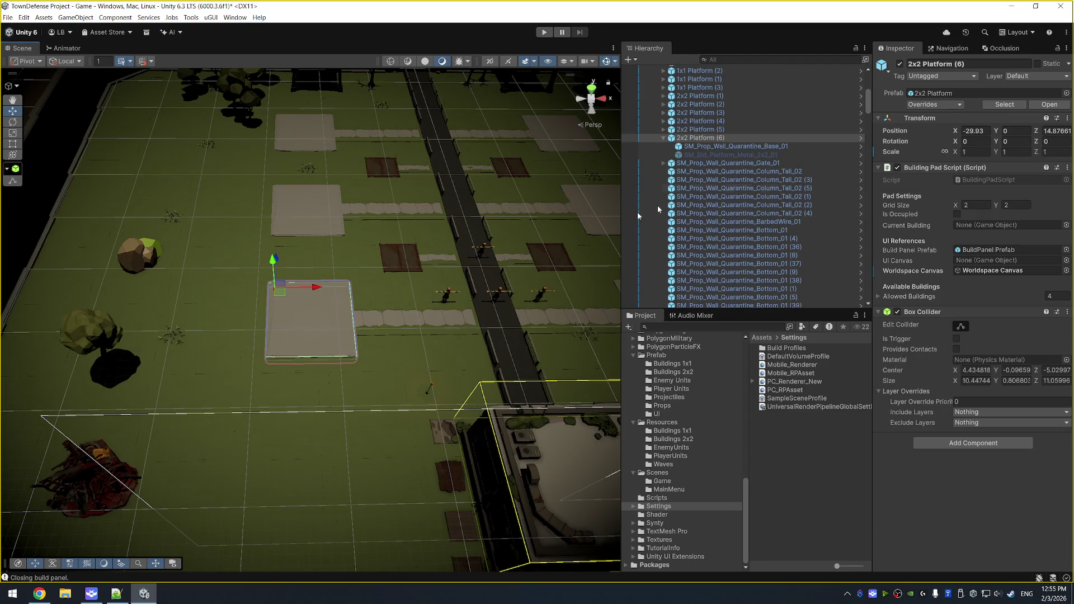
left_click(990, 181)
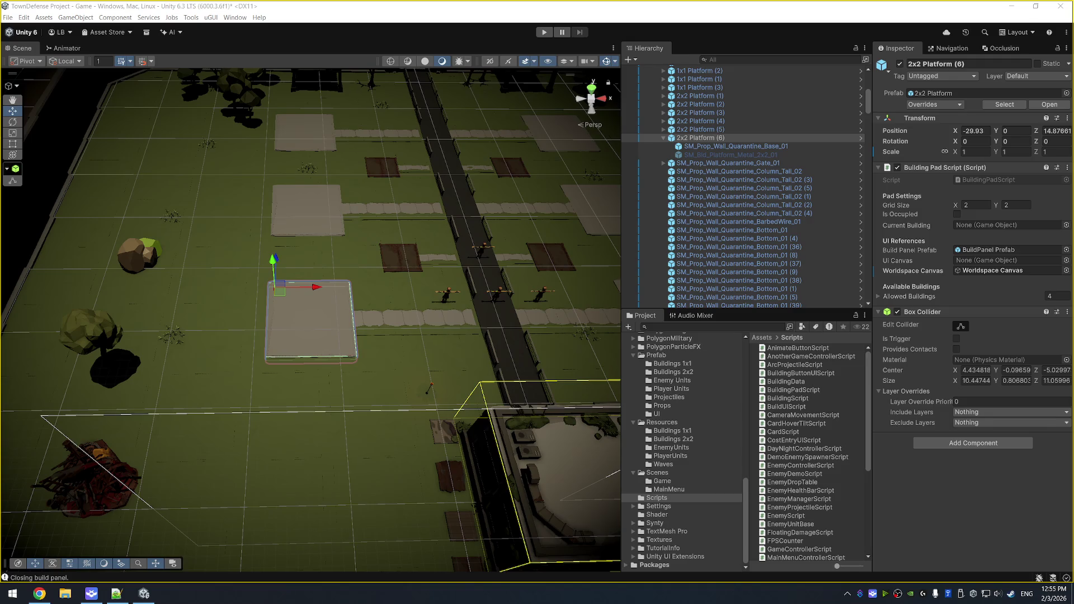
Frame 2x2 Platform (6) in the Scene view and bring up its Hierarchy context menu.
left_click(749, 140)
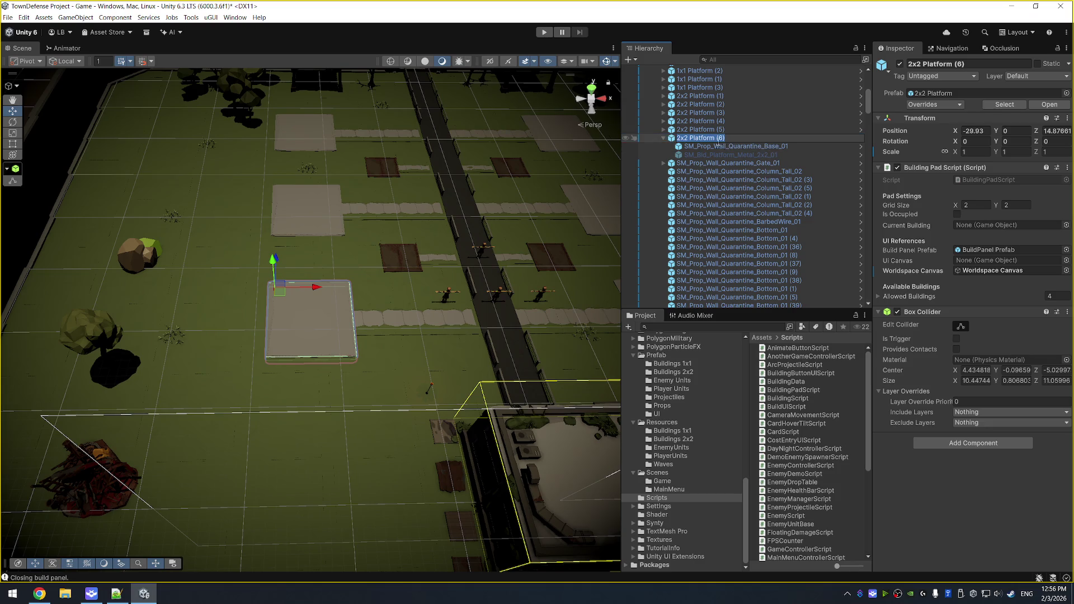
key("f")
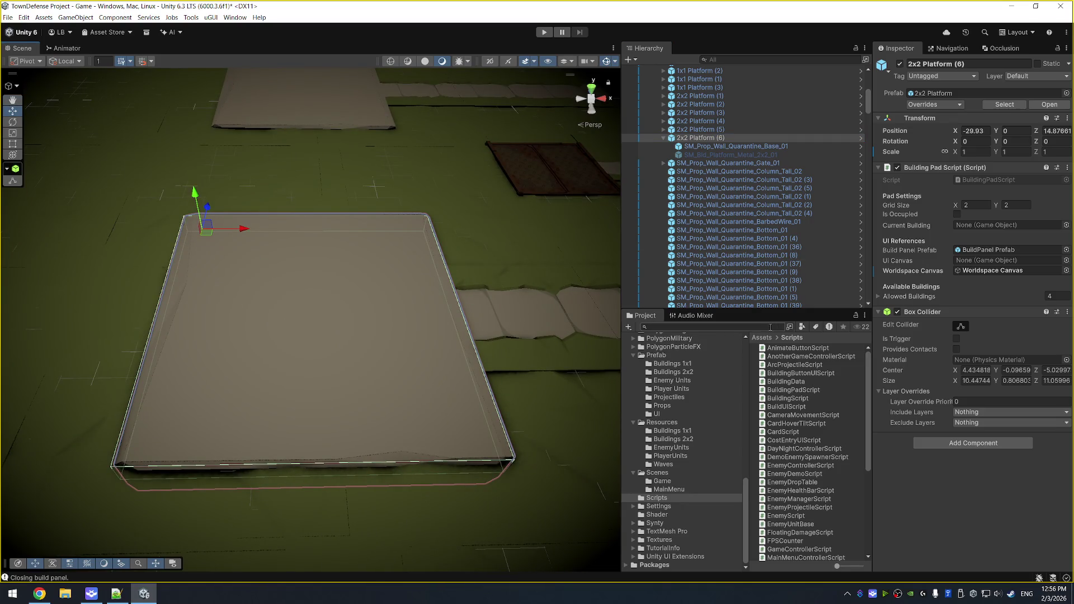
right_click(700, 139)
Open the 2x2 Platform prefab for editing in context and frame it in the scene.
mouse_move(776, 378)
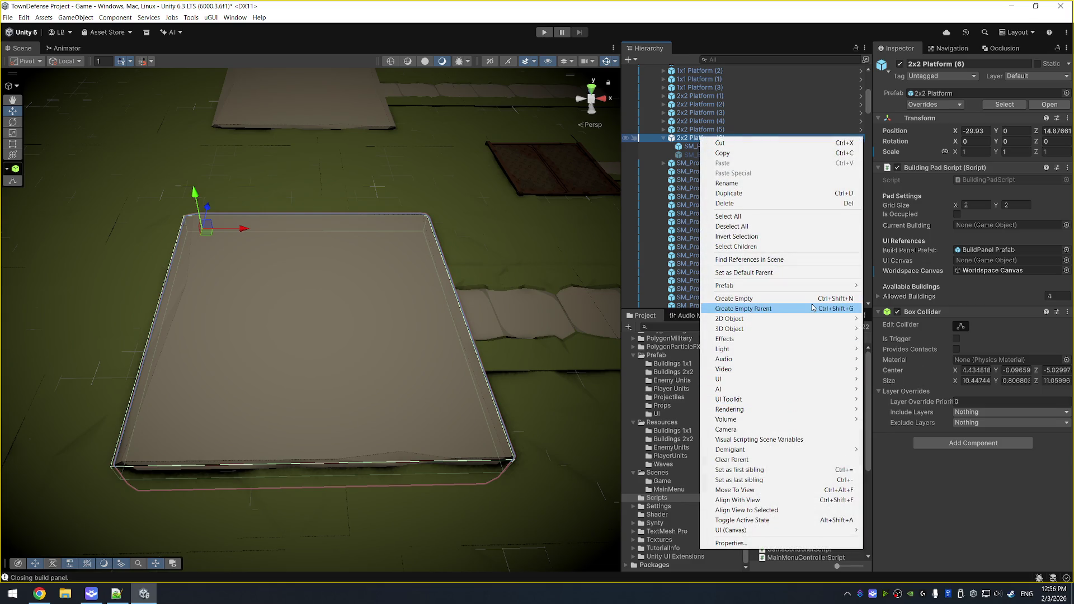
left_click(727, 107)
right_click(709, 141)
mouse_move(732, 287)
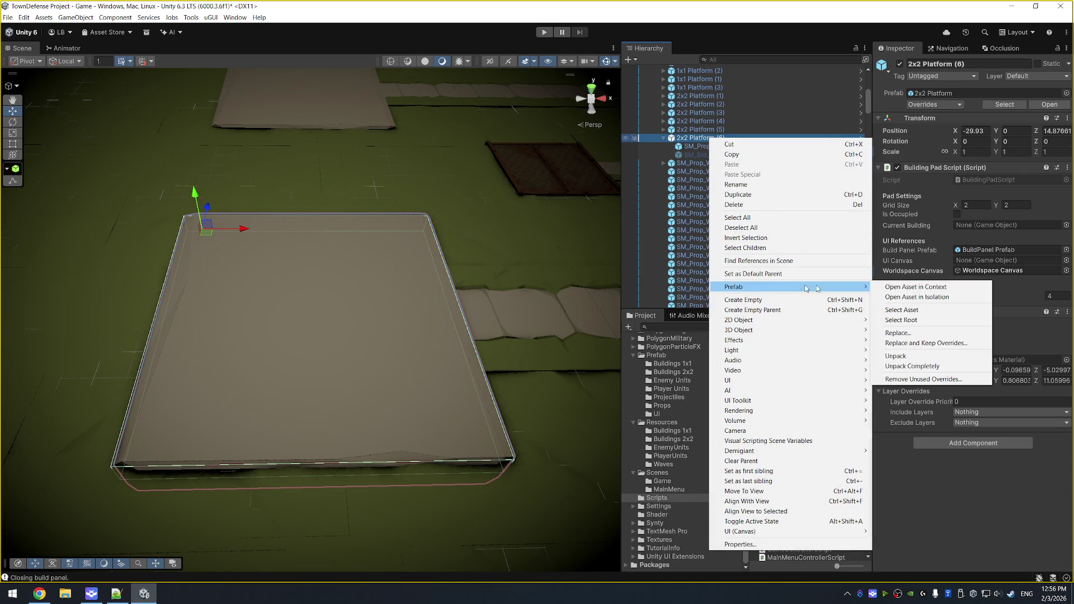
left_click(906, 286)
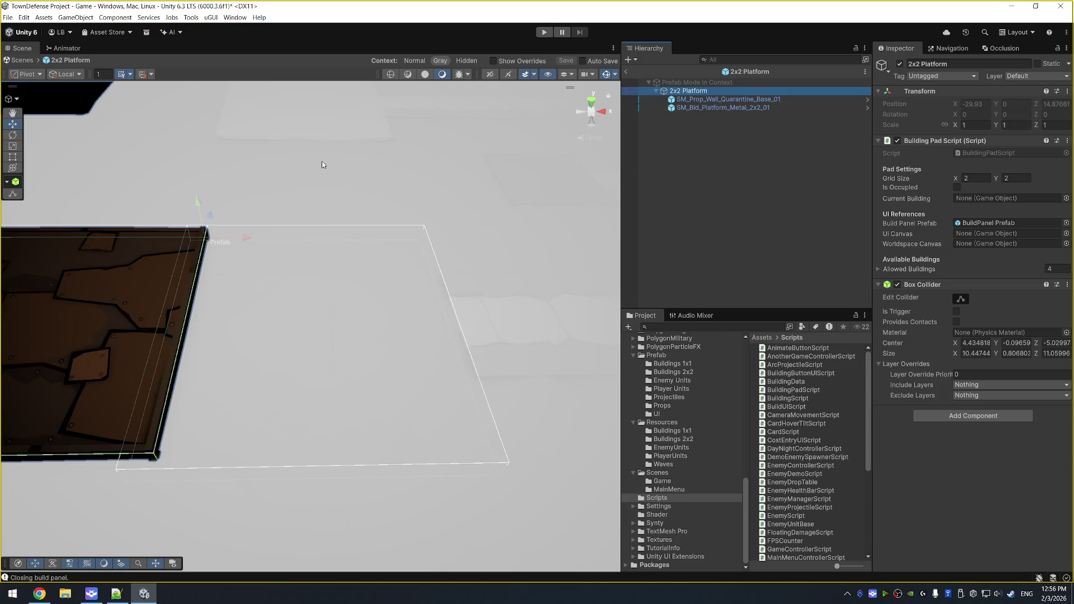
double_click(692, 93)
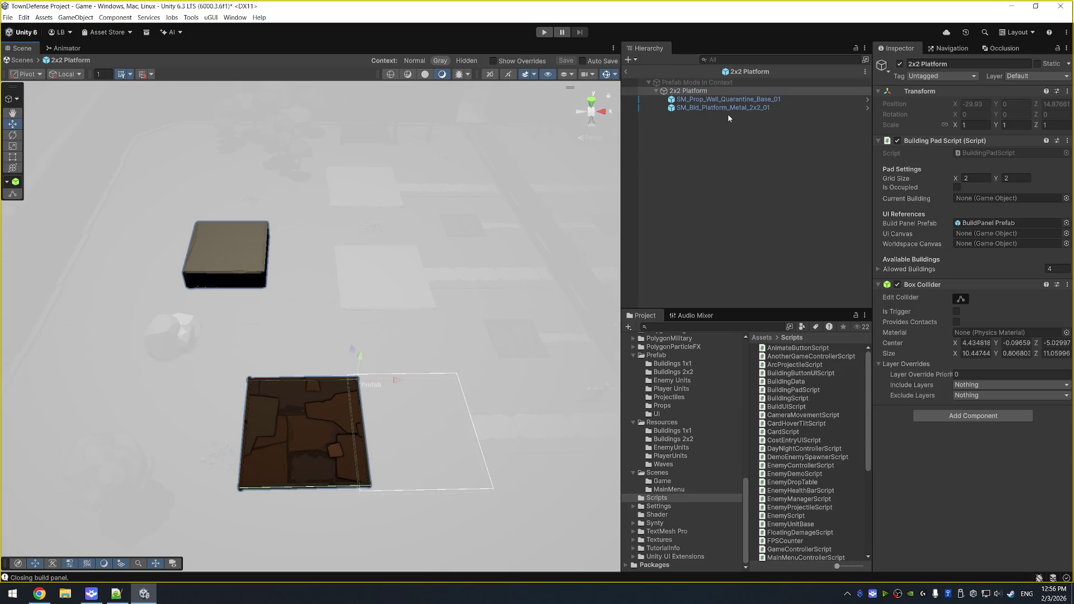
Set SM_Prop_Wall_Quarantine_Base_01's position to 0, 0, 0.
left_click(728, 108)
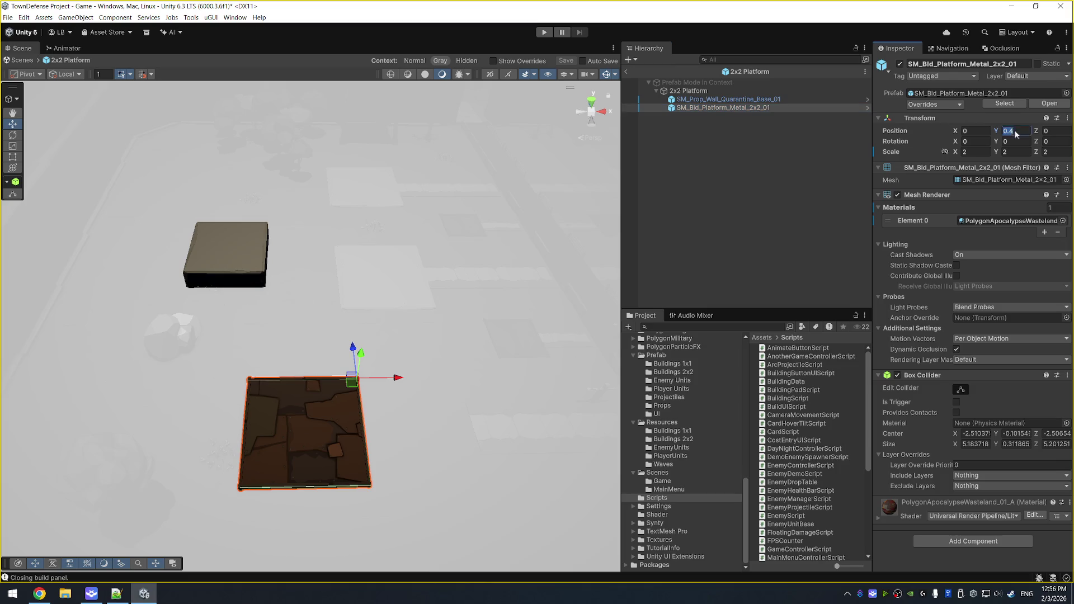
left_click(736, 99)
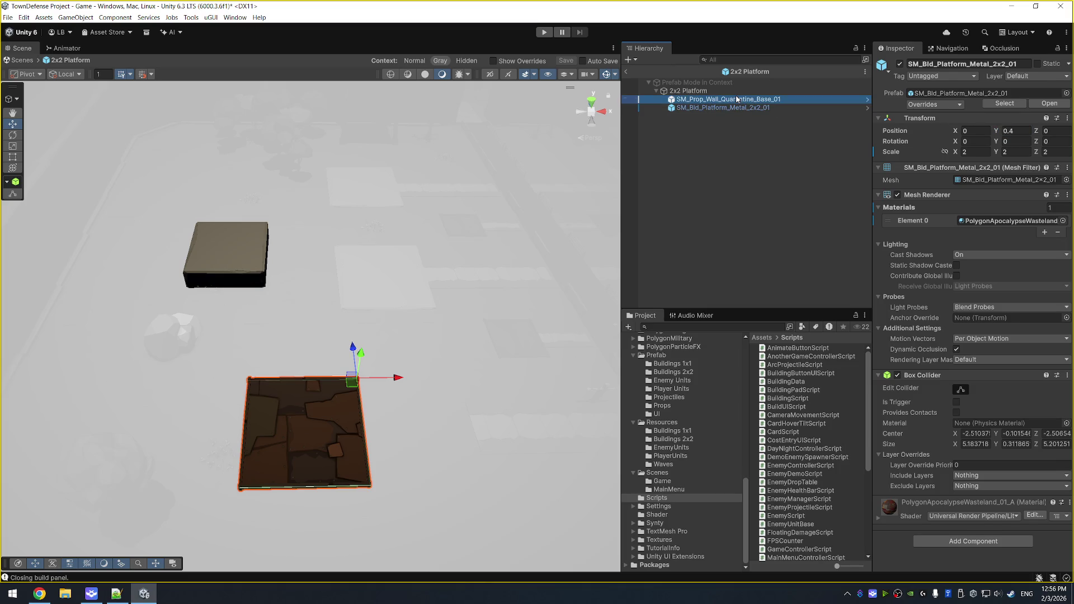
left_click(974, 131)
type("0")
key("Tab")
type("0")
key("Tab")
type("0")
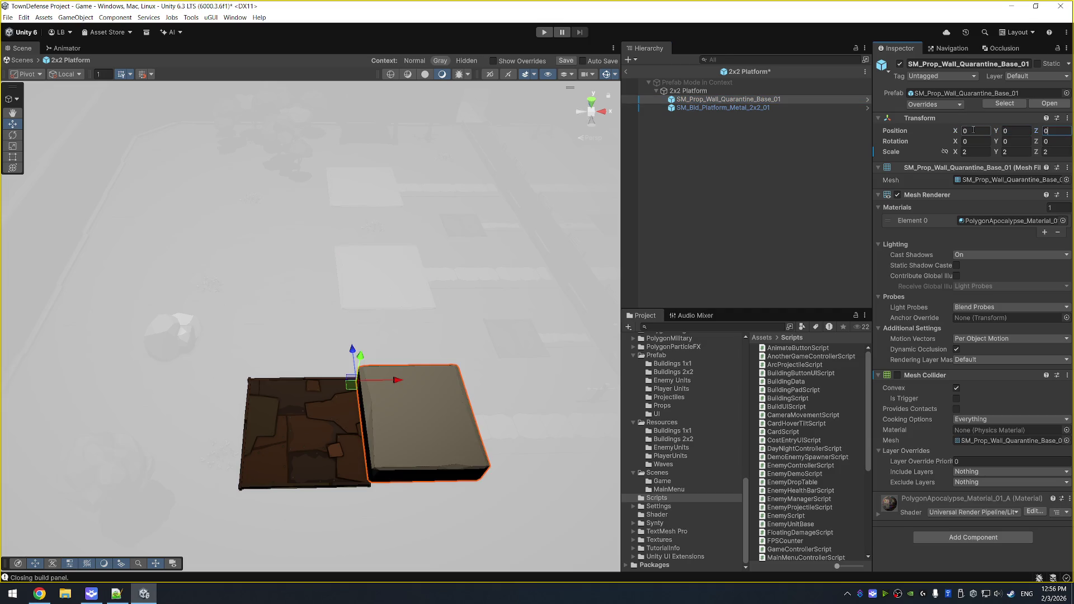
Set handle placement to Center, save the 2x2 Platform prefab, and return to the Game scene.
left_click(37, 75)
left_click(34, 87)
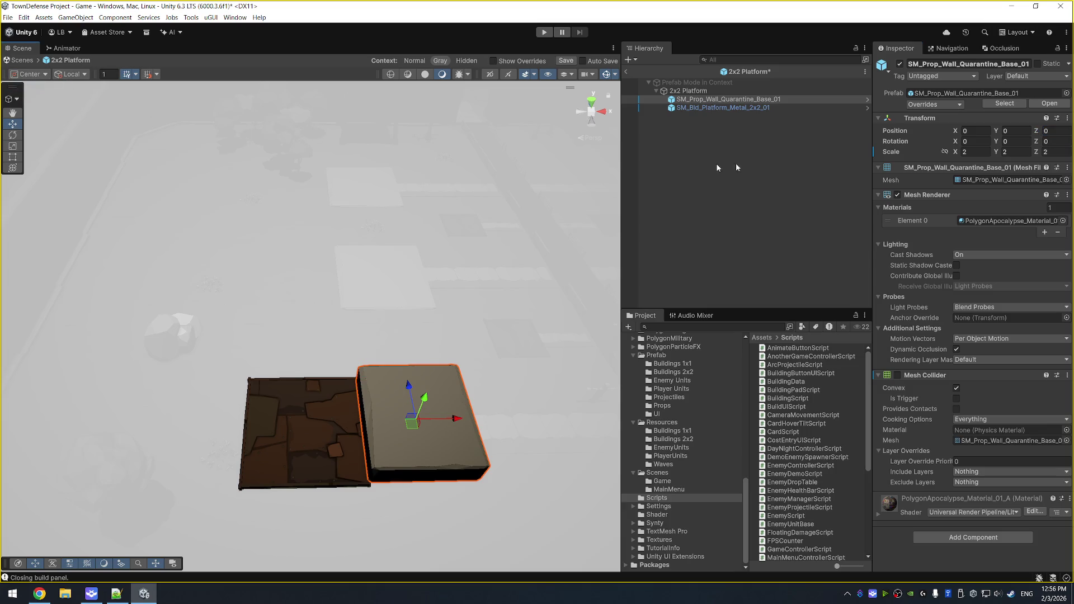
left_click(725, 108)
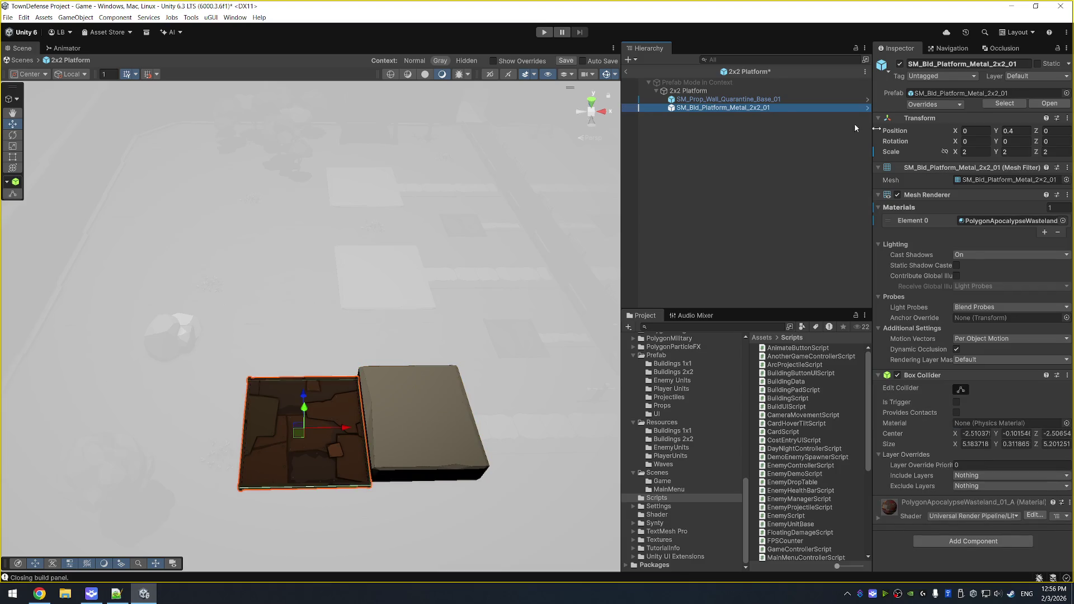
left_click(719, 99)
left_click(713, 92)
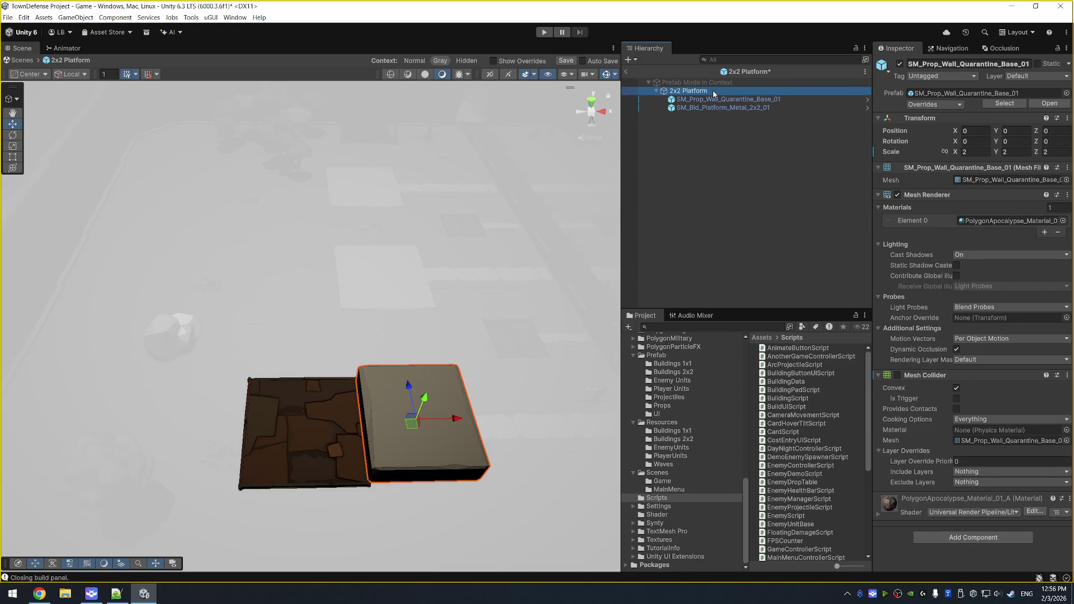
left_click(565, 60)
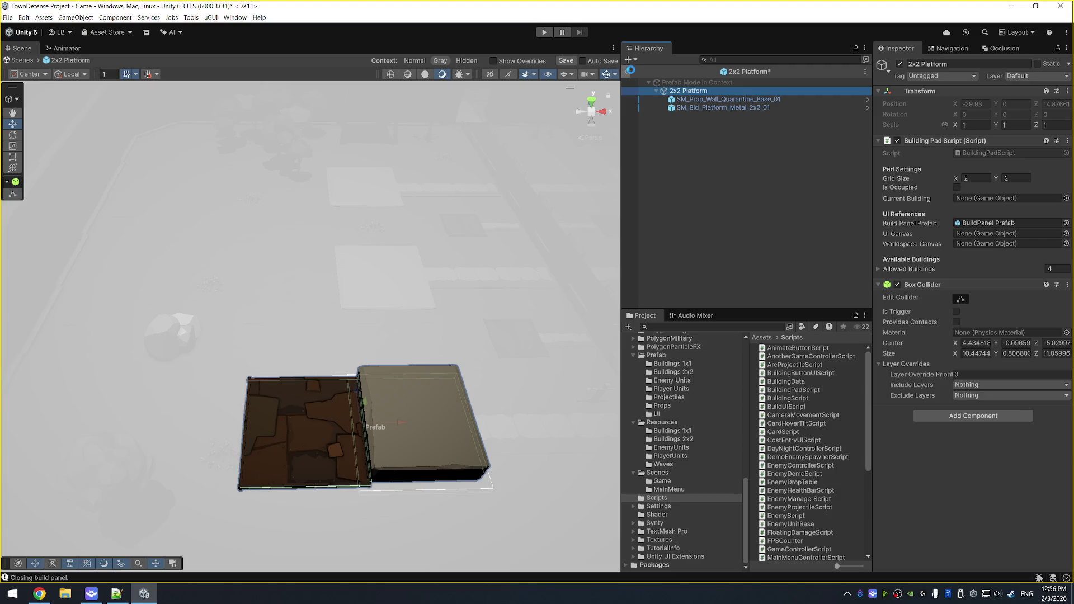
left_click(625, 73)
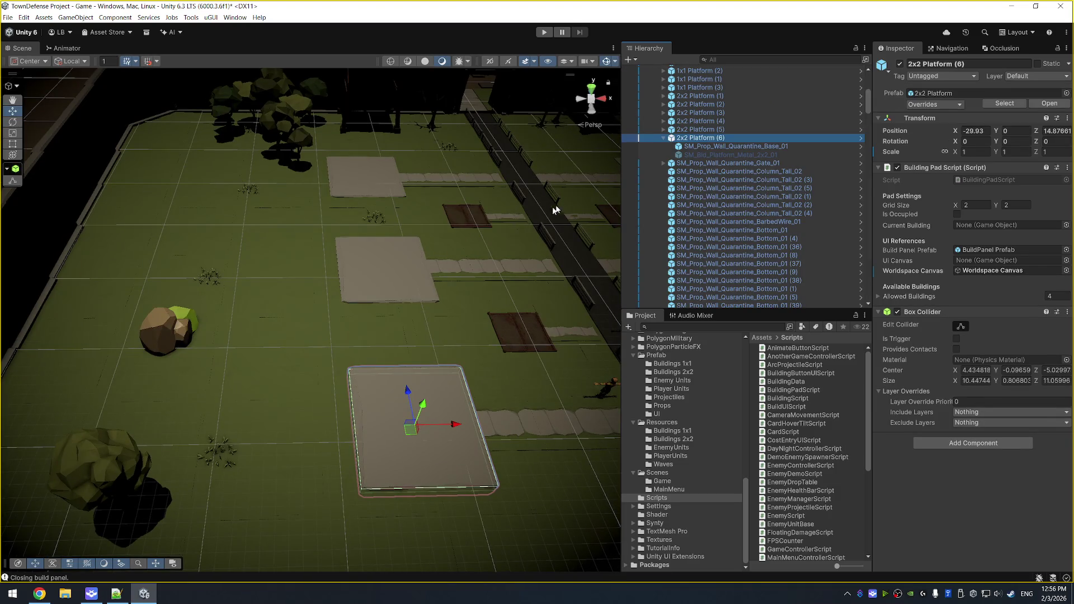
Set the quarantine base plate's X position to 0 on 2x2 Platform (6).
key("f")
left_click(725, 146)
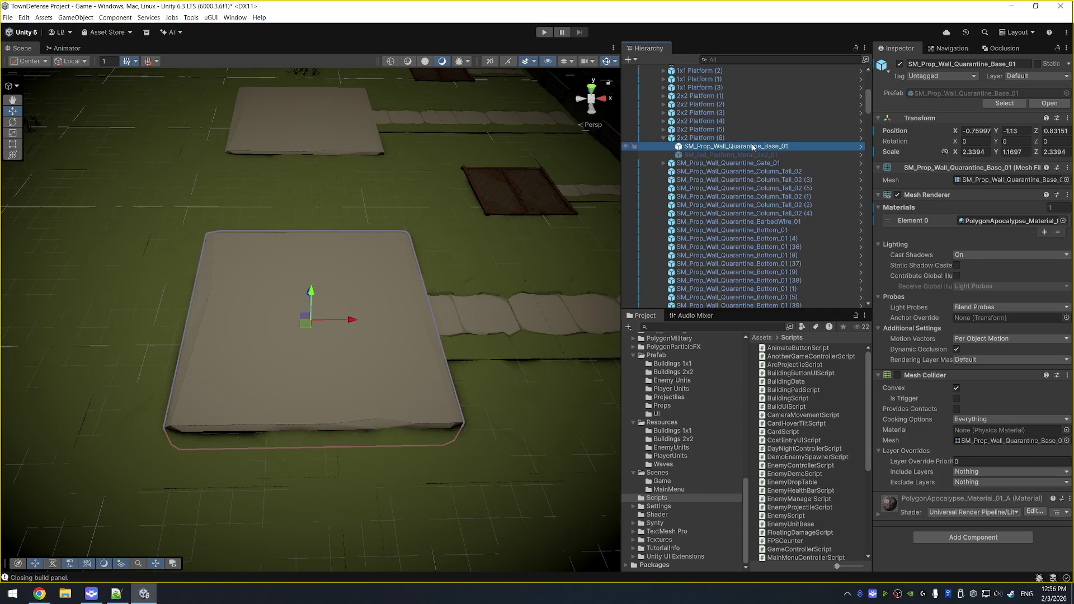
left_click(984, 131)
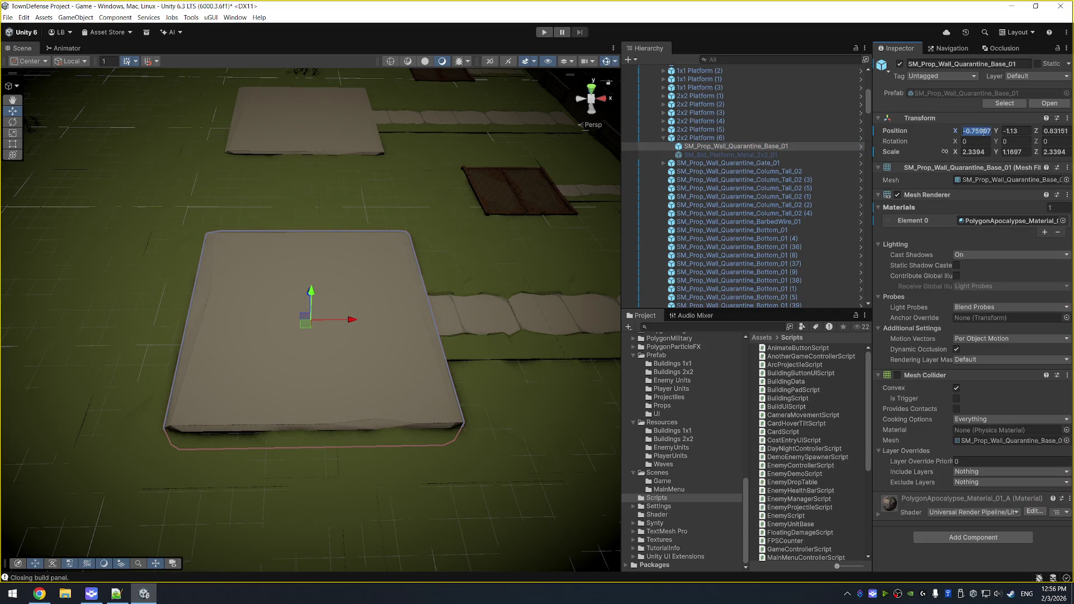
type("0")
key("Tab")
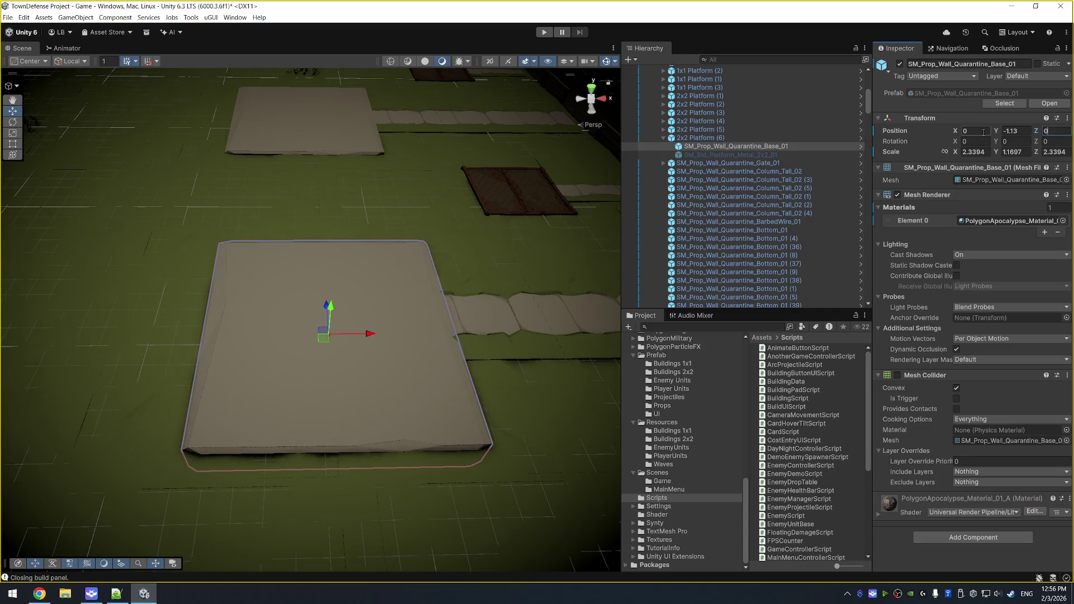
left_click_drag(336, 223, 283, 129)
Set 2x2 Platform (6)'s Box Collider Center to 0, 0, 0.
left_click(727, 137)
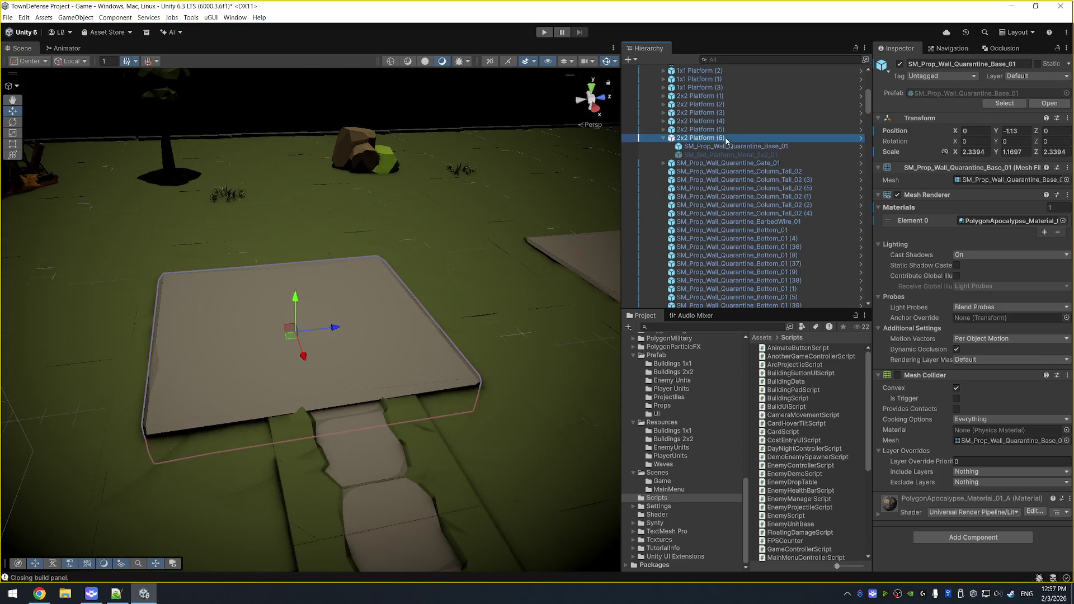
left_click_drag(465, 273, 602, 230)
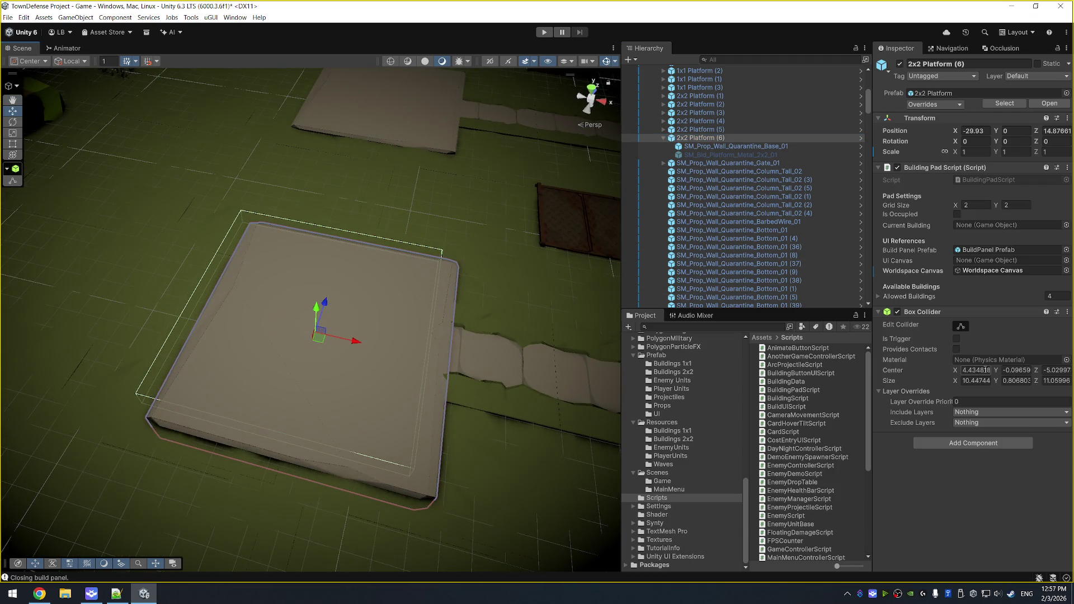
type("0")
key("Tab")
type("0")
key("Tab")
type("0")
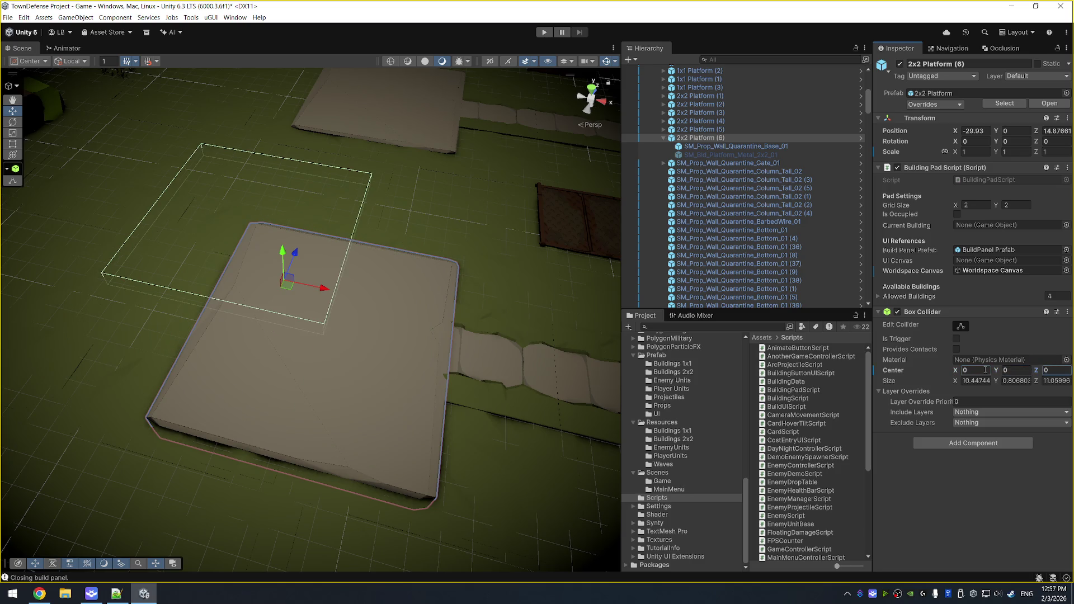
mouse_move(377, 253)
left_mouse_down()
mouse_move(446, 286)
mouse_move(434, 304)
left_mouse_up()
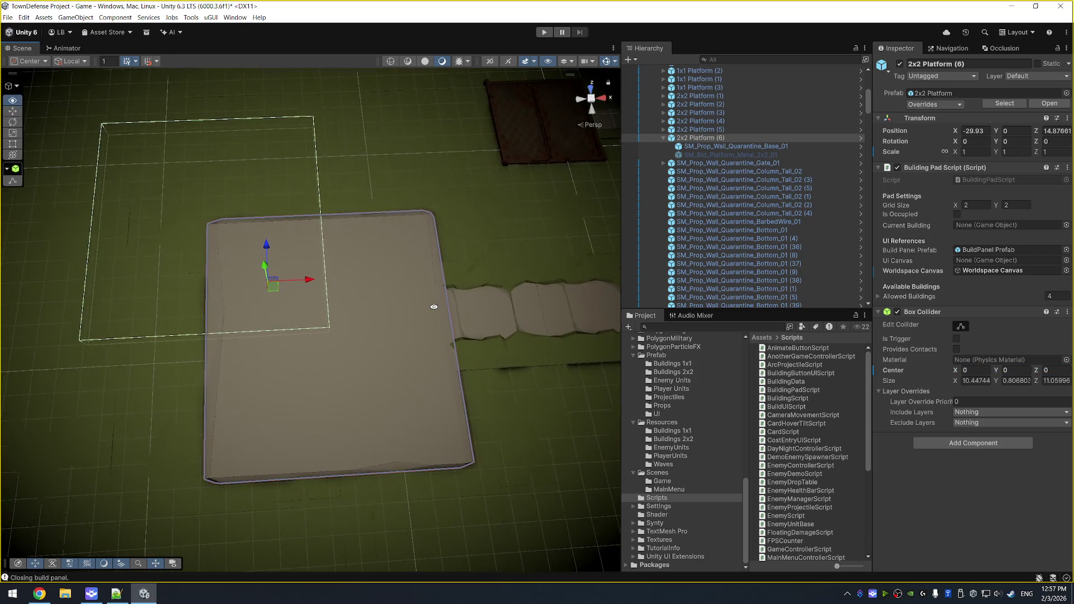
Drag the quarantine base plate to X -1.92, Z 2.7 to match the collider outline.
left_click(736, 146)
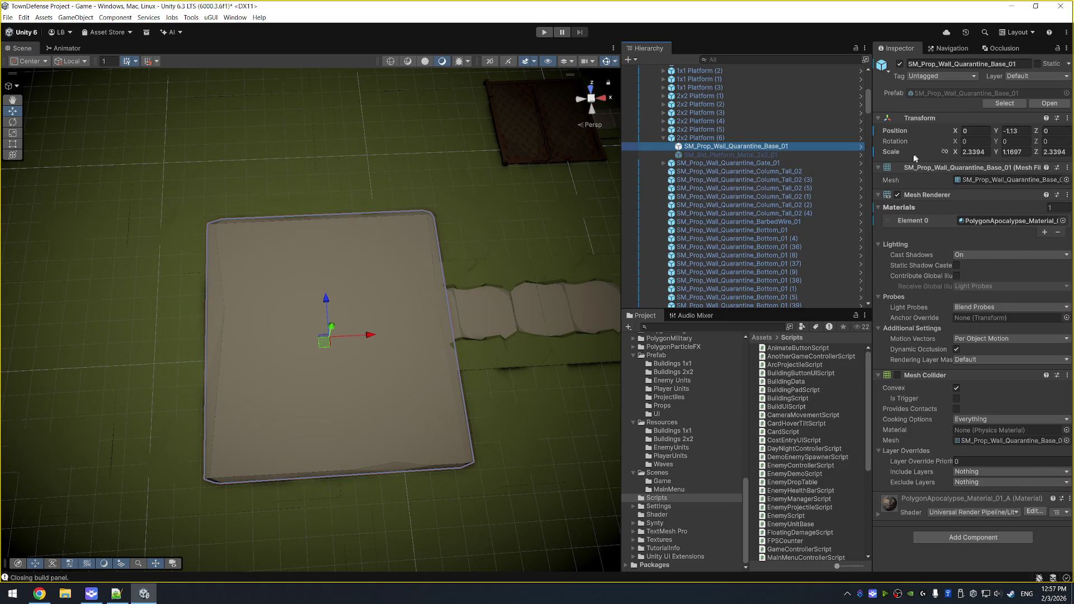
left_click(710, 138)
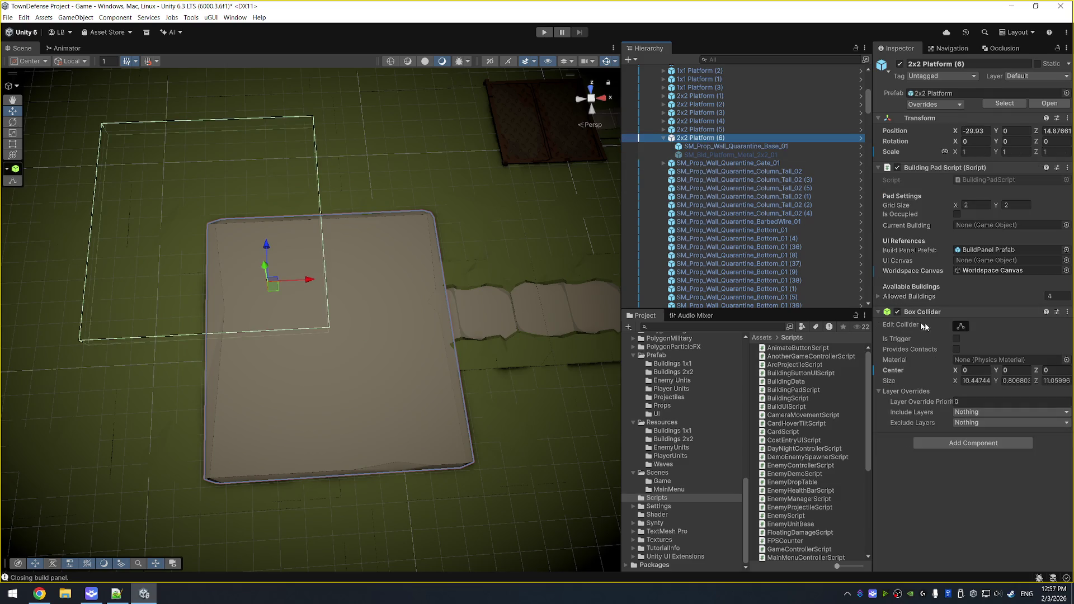
mouse_move(274, 286)
left_mouse_down()
mouse_move(321, 313)
mouse_move(292, 292)
left_mouse_up()
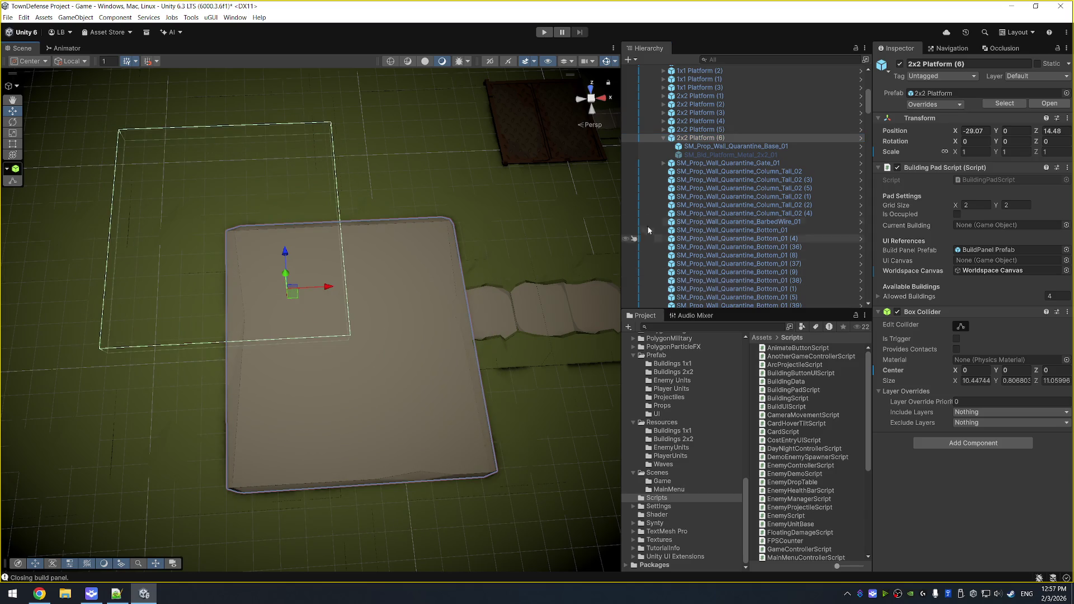
left_click(746, 146)
left_click(703, 138)
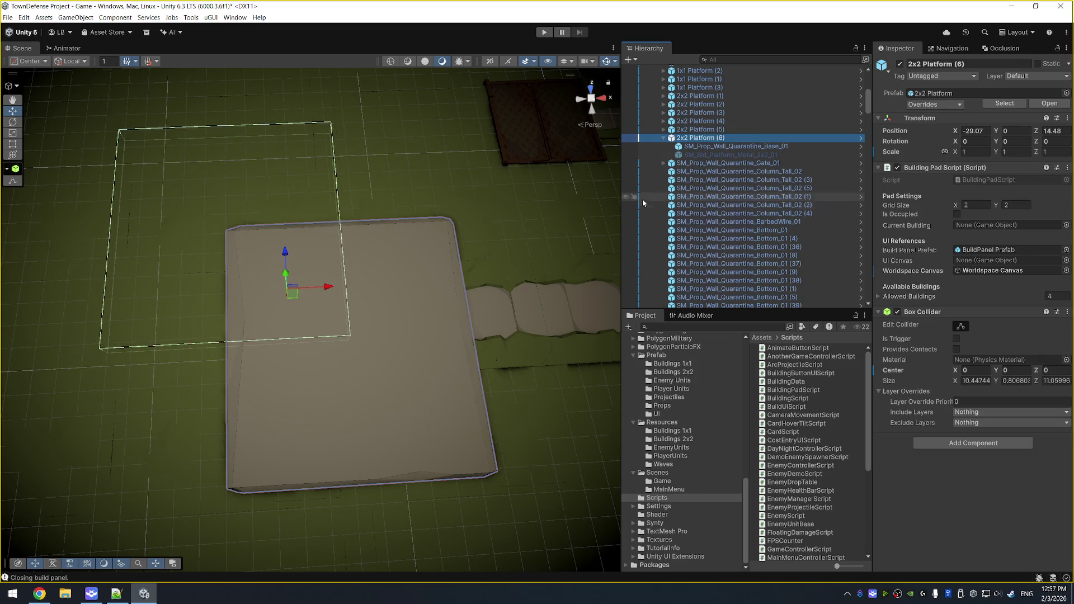
left_click(686, 146)
mouse_move(345, 350)
left_mouse_down()
mouse_move(281, 279)
mouse_move(223, 242)
left_mouse_up()
left_click(725, 138)
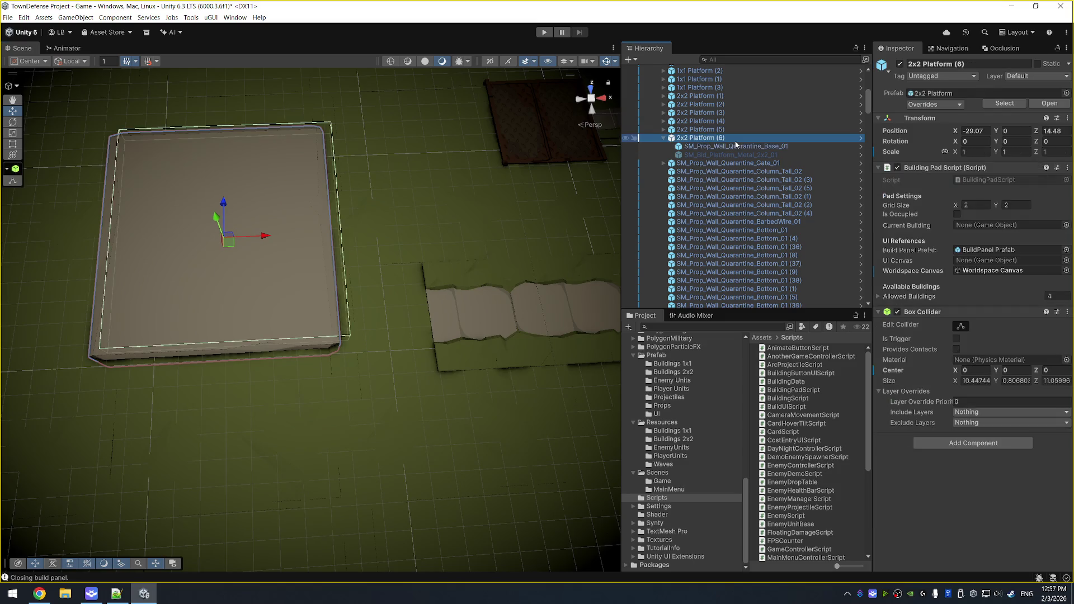
Frame the base plate and nudge it right along X toward the collider outline.
left_click(709, 147)
key("f")
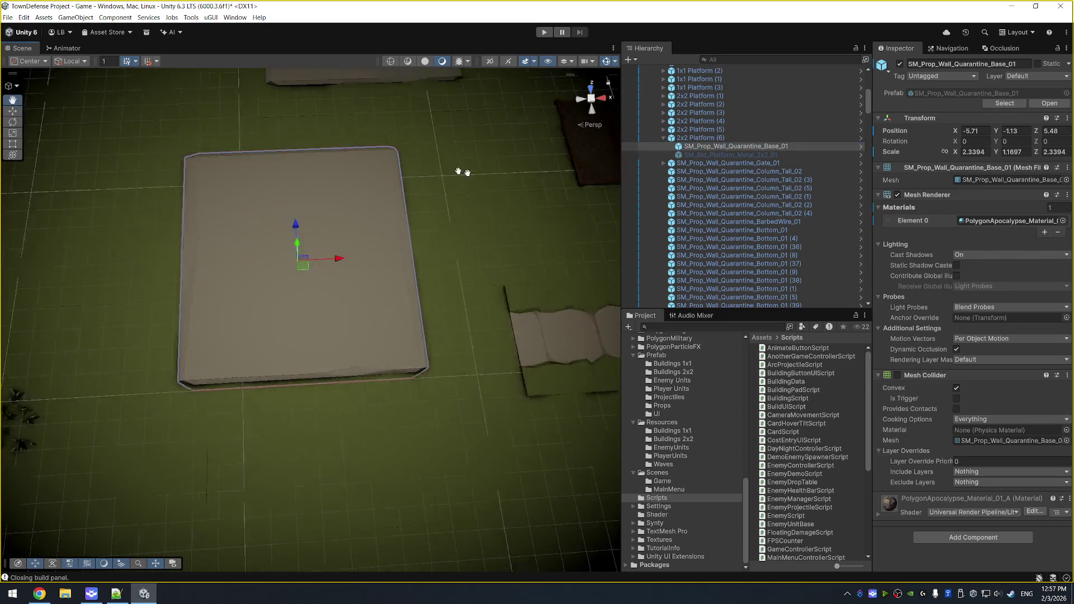
left_click(730, 155)
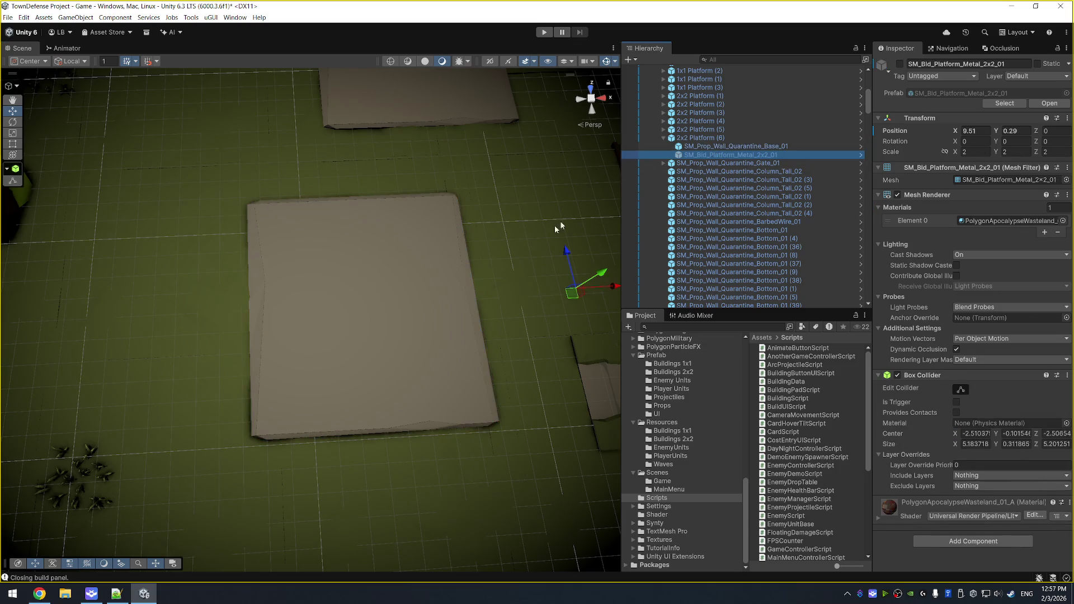
left_click(733, 148)
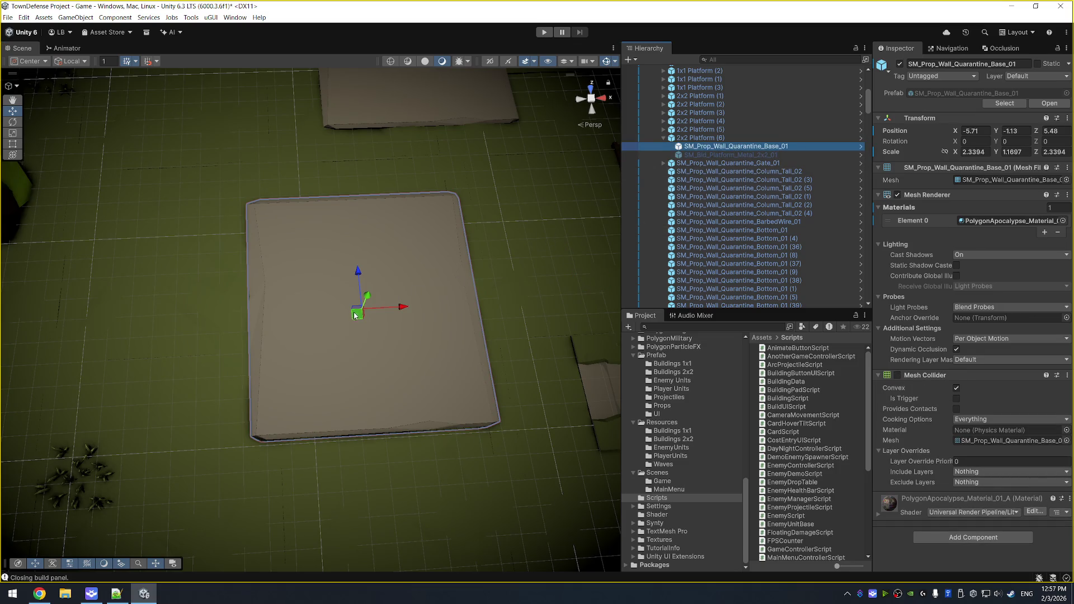
left_click(720, 138, "ctrl")
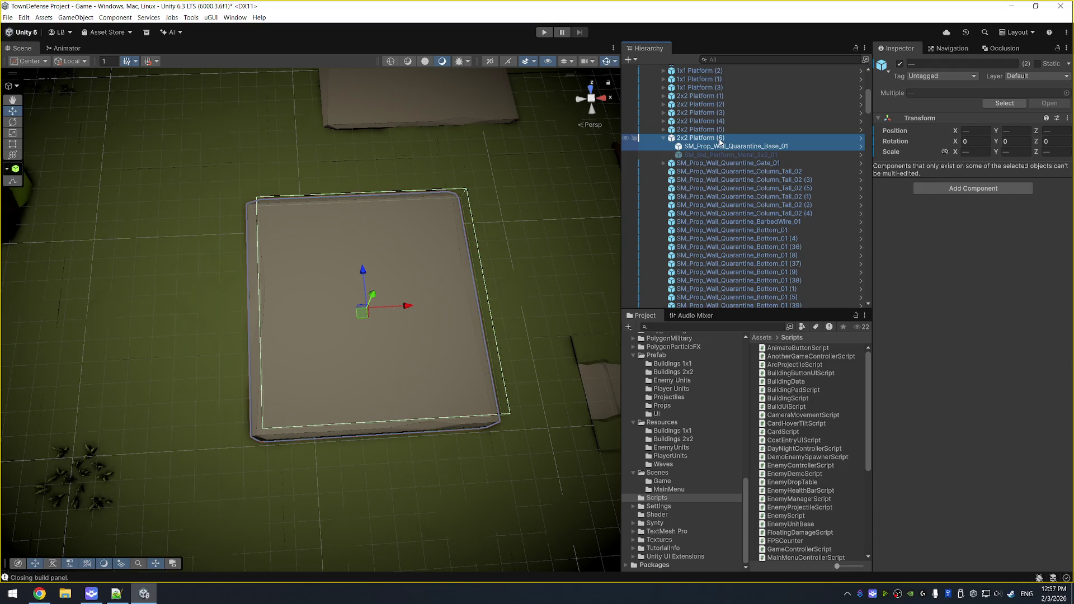
left_click(698, 147)
left_click_drag(395, 307, 415, 306)
left_click(737, 139, "ctrl")
Nudge the base plate forward along Z, ending at X -5.17, Z 5.65.
mouse_move(546, 291)
left_mouse_down()
mouse_move(580, 293)
mouse_move(539, 277)
mouse_move(580, 242)
left_mouse_up()
left_click(716, 147)
left_click(717, 147)
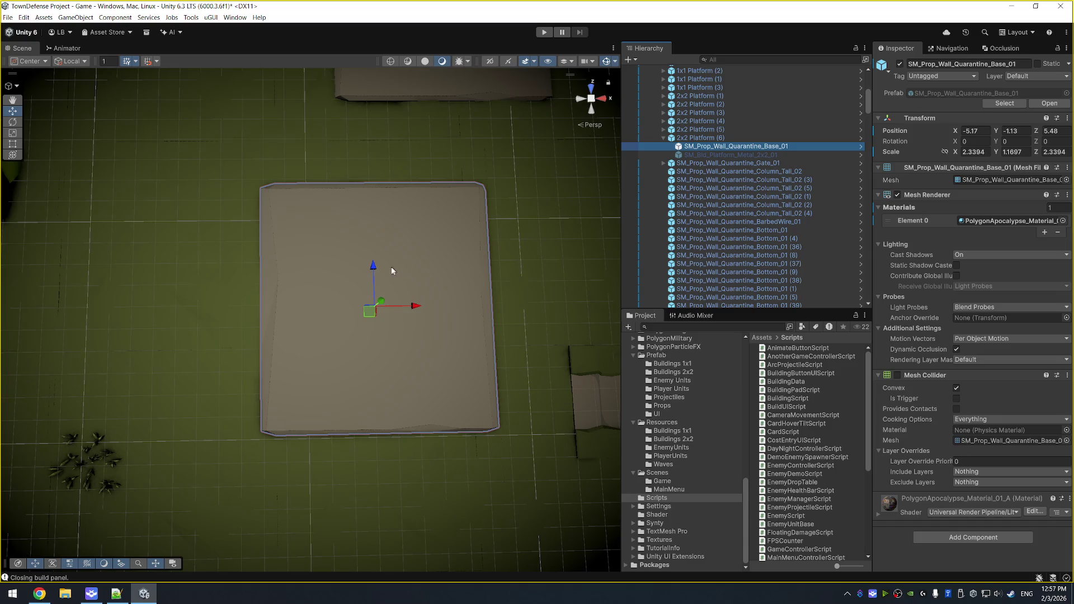
left_click_drag(373, 267, 377, 260)
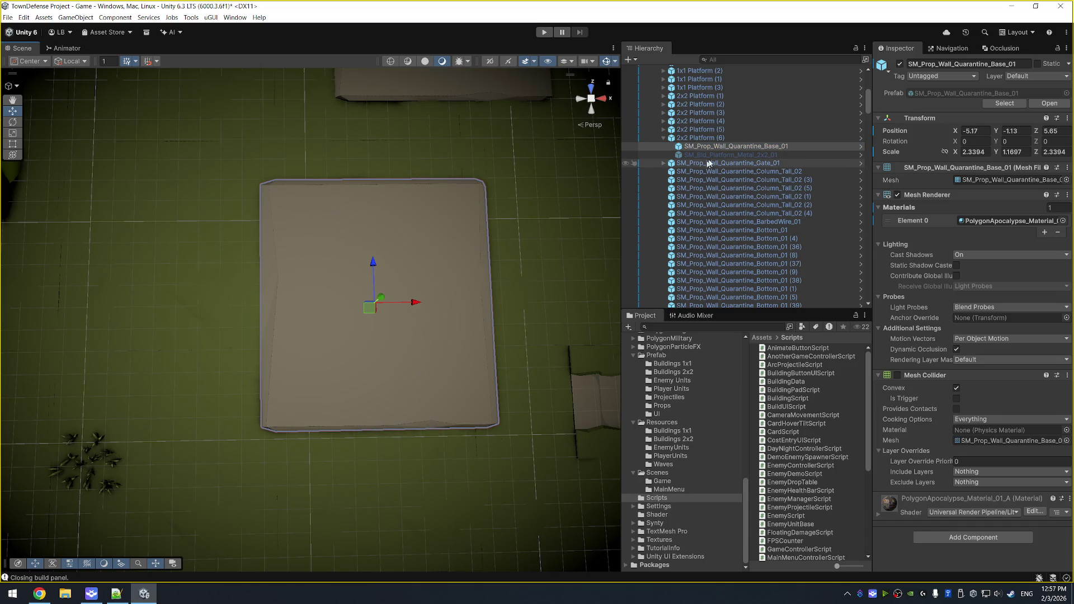
left_click(726, 138, "ctrl")
mouse_move(453, 278)
left_mouse_down()
mouse_move(369, 233)
mouse_move(469, 239)
mouse_move(503, 224)
left_mouse_up()
left_click(689, 146)
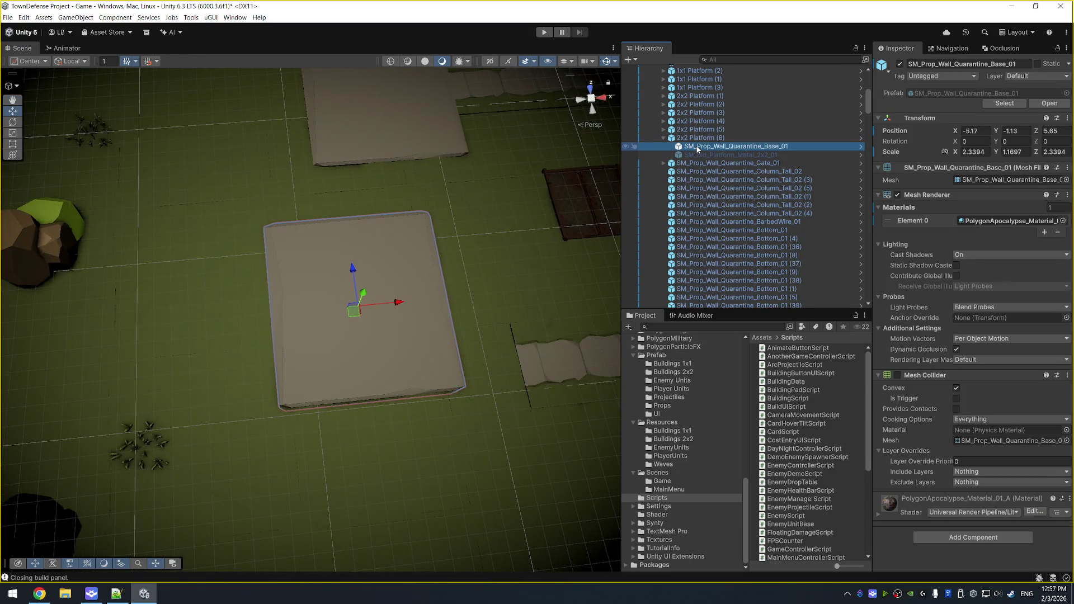
right_click(921, 118)
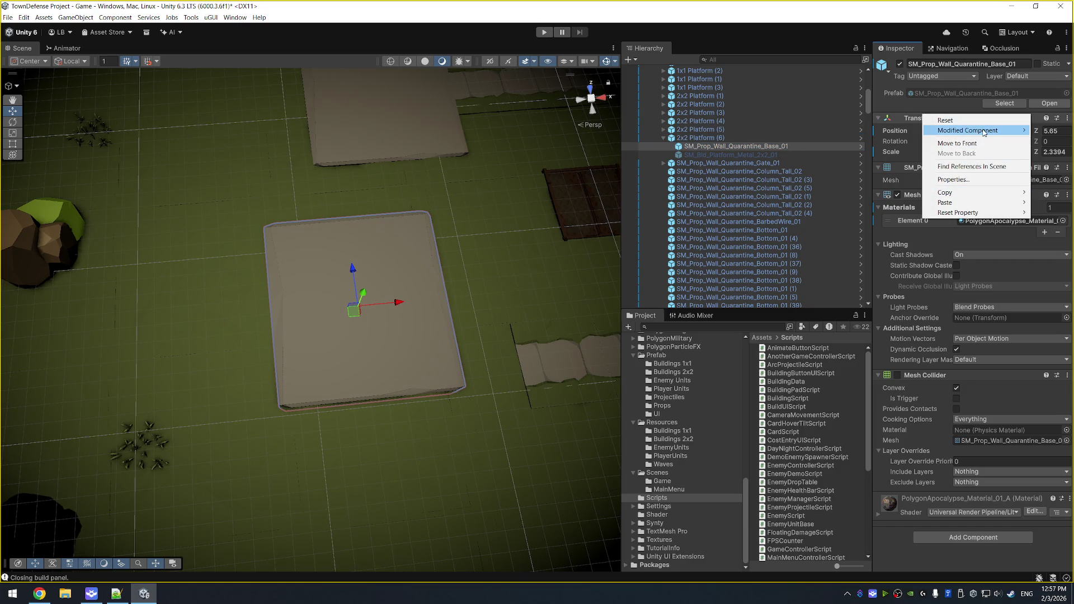
Apply the base plate's Transform override to its prefab.
mouse_move(967, 130)
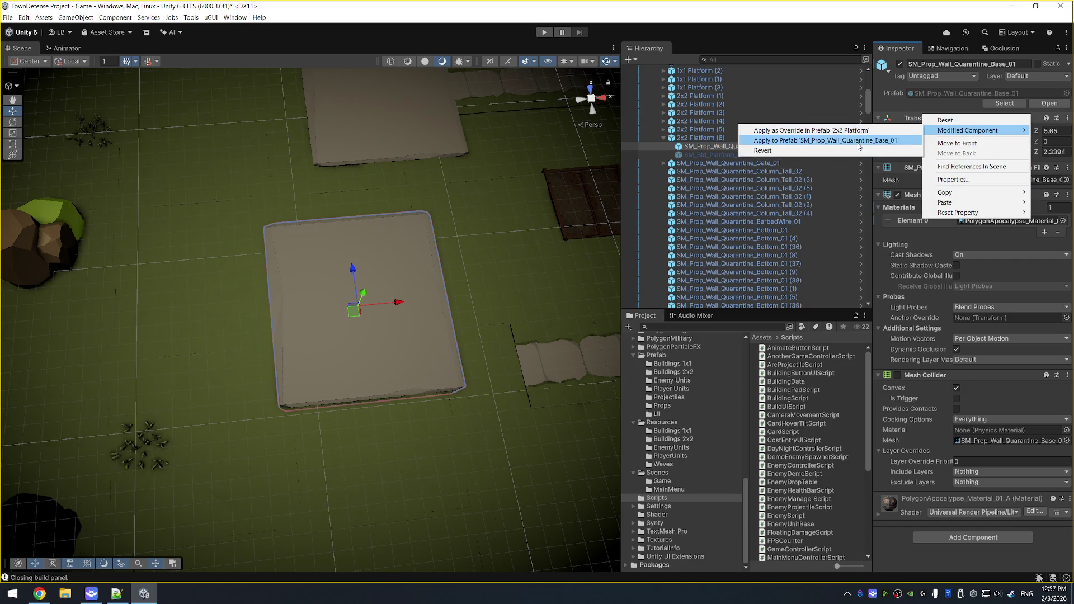
left_click(859, 142)
left_click(763, 140)
Apply 2x2 Platform (6)'s Box Collider override to the prefab, then select 2x2 Platform (5).
right_click(917, 312)
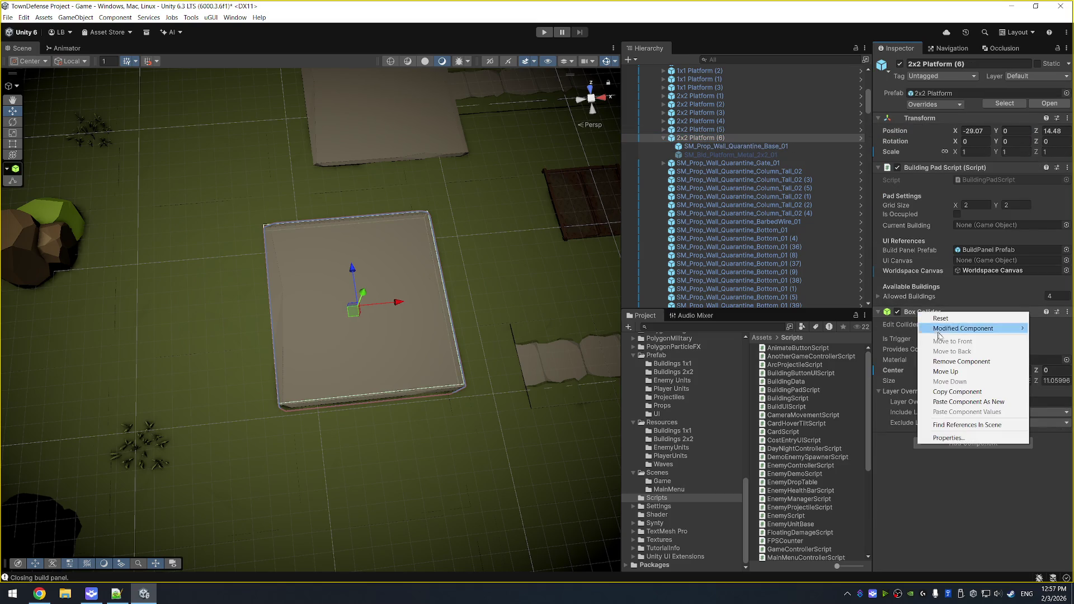
mouse_move(969, 332)
left_click(889, 330)
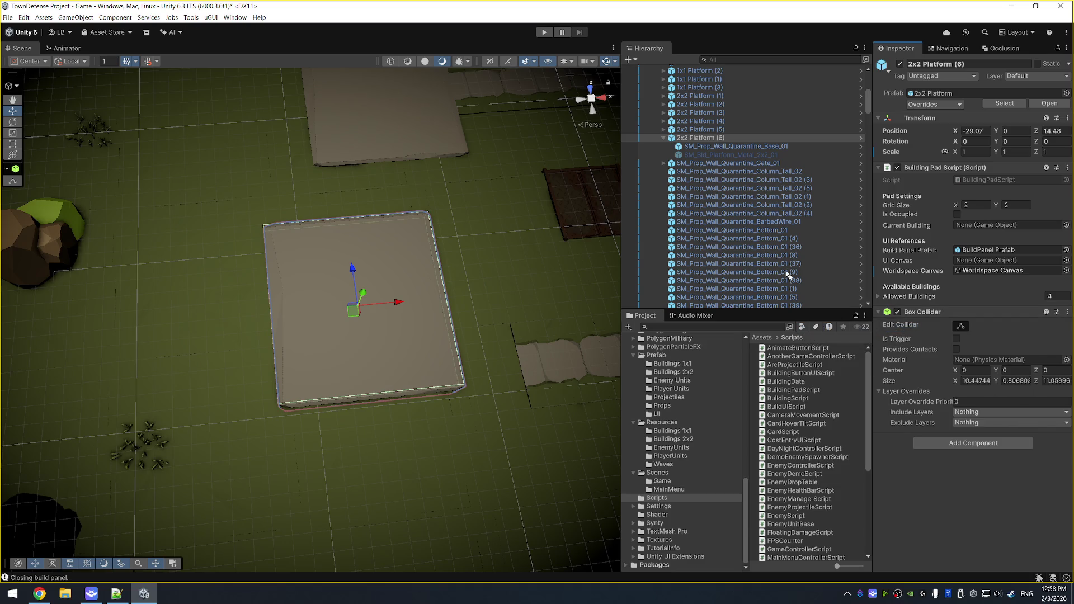
left_click(723, 129)
Select 2x2 Platform (6) and drag it to X -25.47, Z 10.23.
key("f")
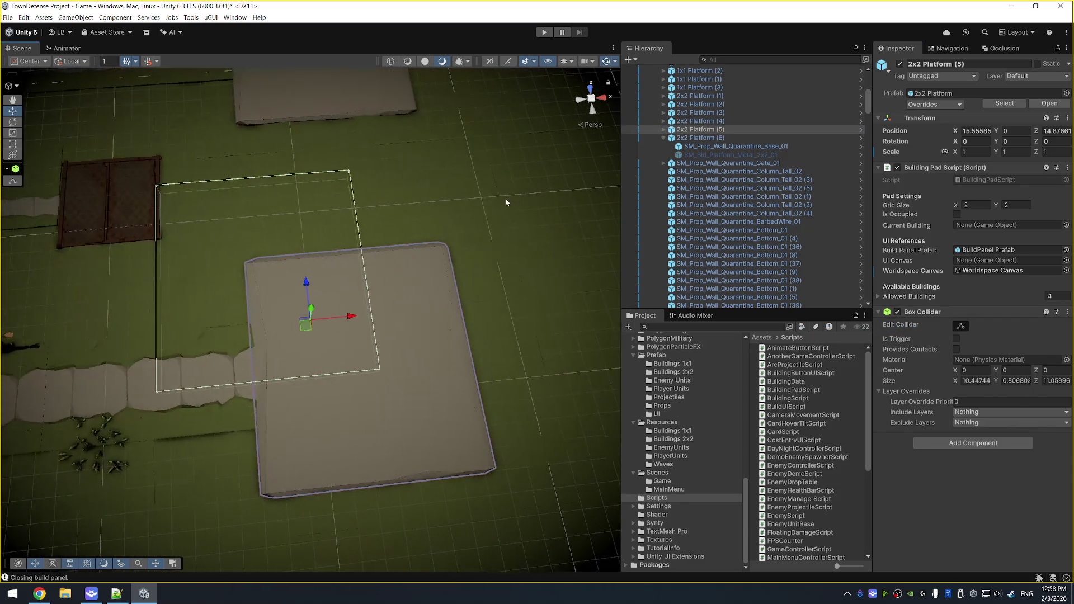
left_click(749, 146)
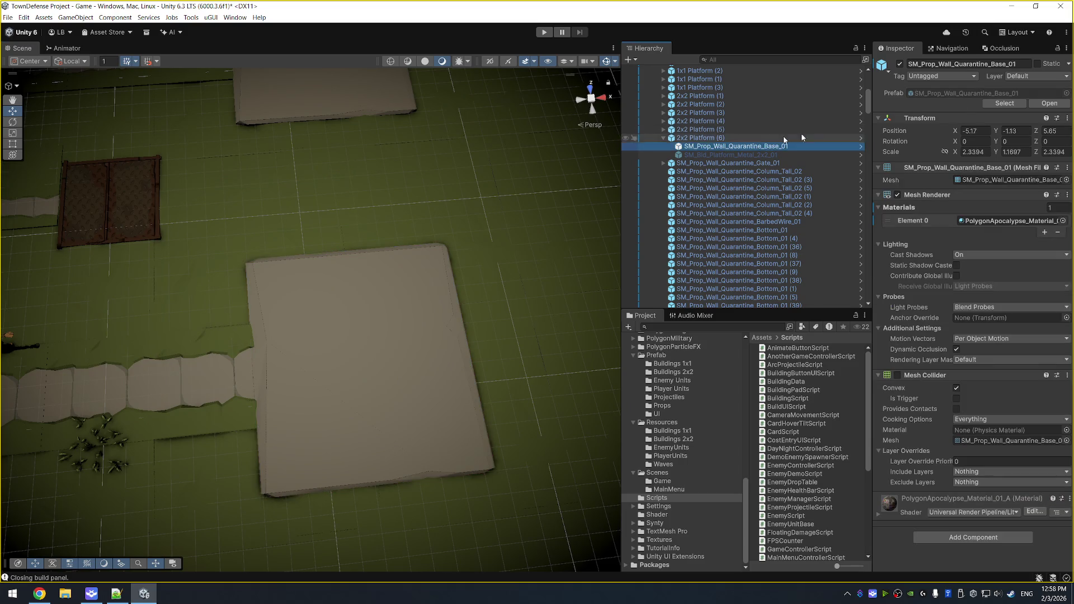
left_click(725, 138)
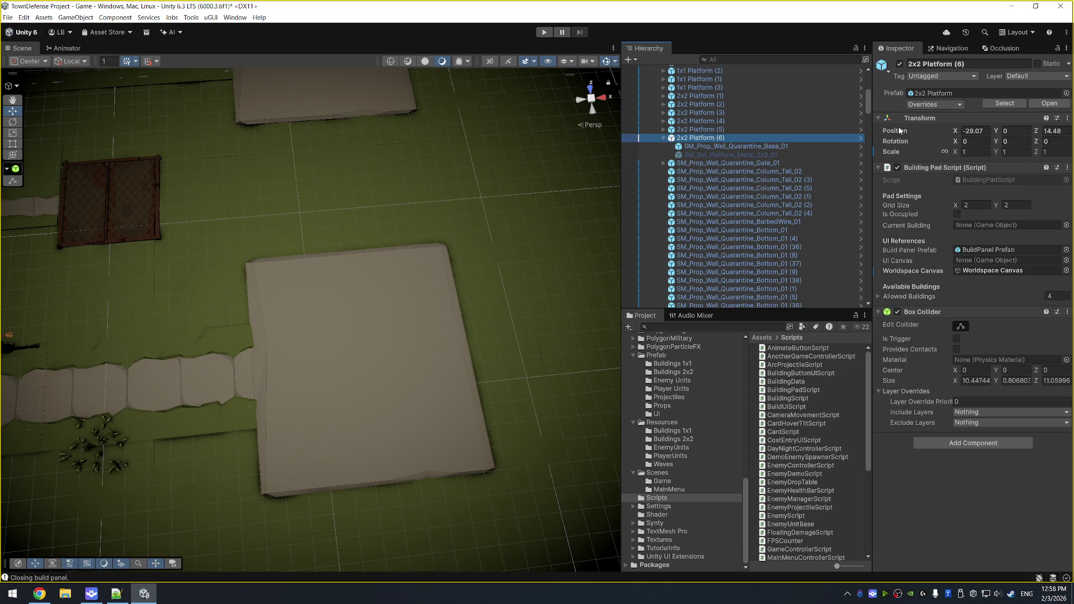
left_click_drag(444, 147, 592, 127)
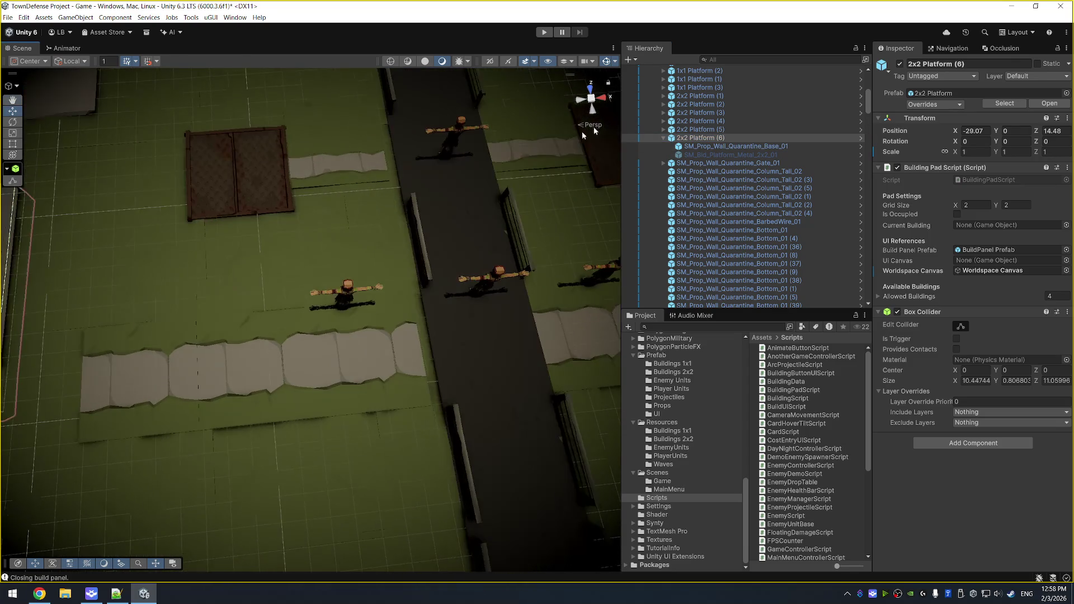
key("f")
left_click(709, 146)
left_click(718, 139)
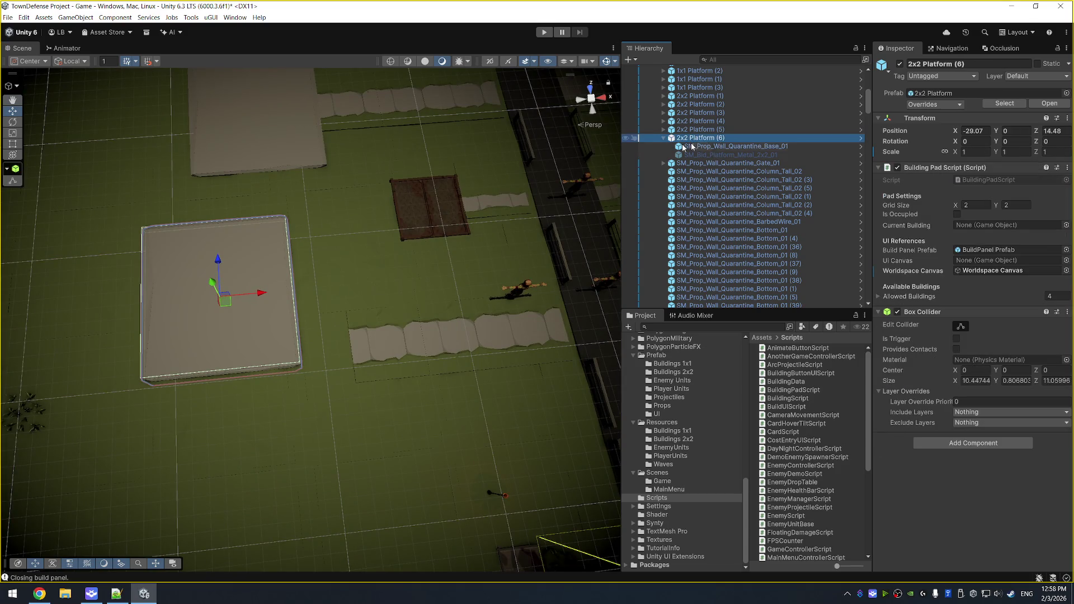
left_click_drag(241, 301, 282, 358)
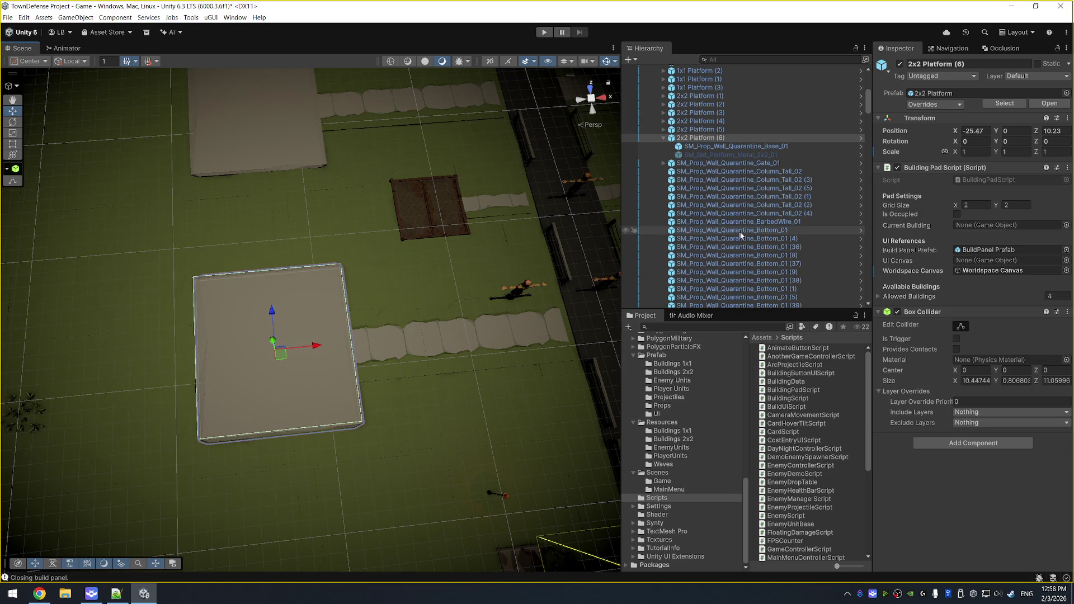
Select the plate under 2x2 Platform (5) and open its Transform options.
left_click(728, 145)
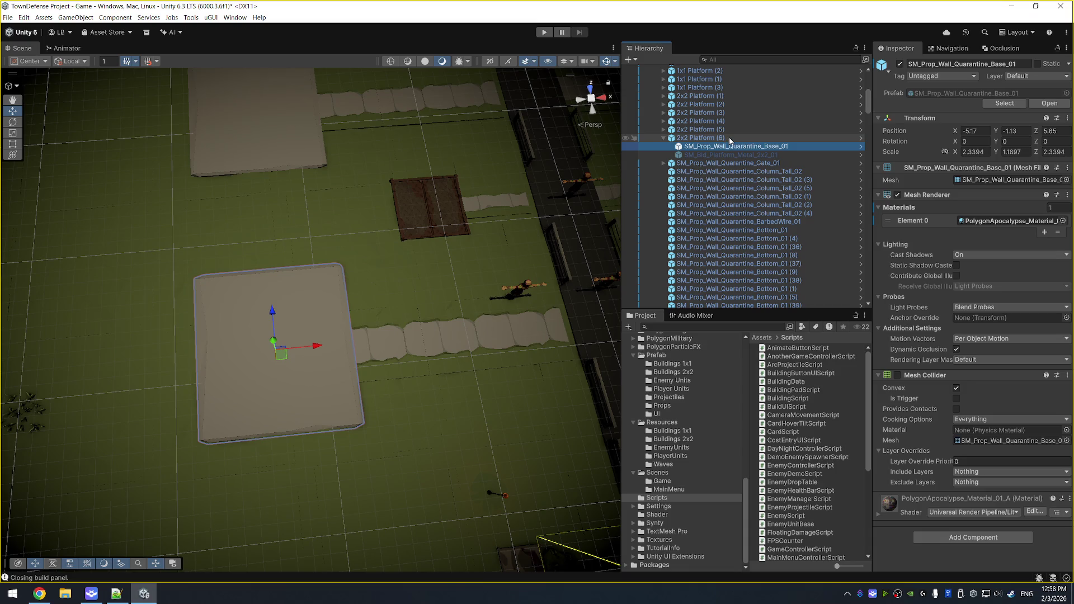
scroll(368, 186, "down", 5)
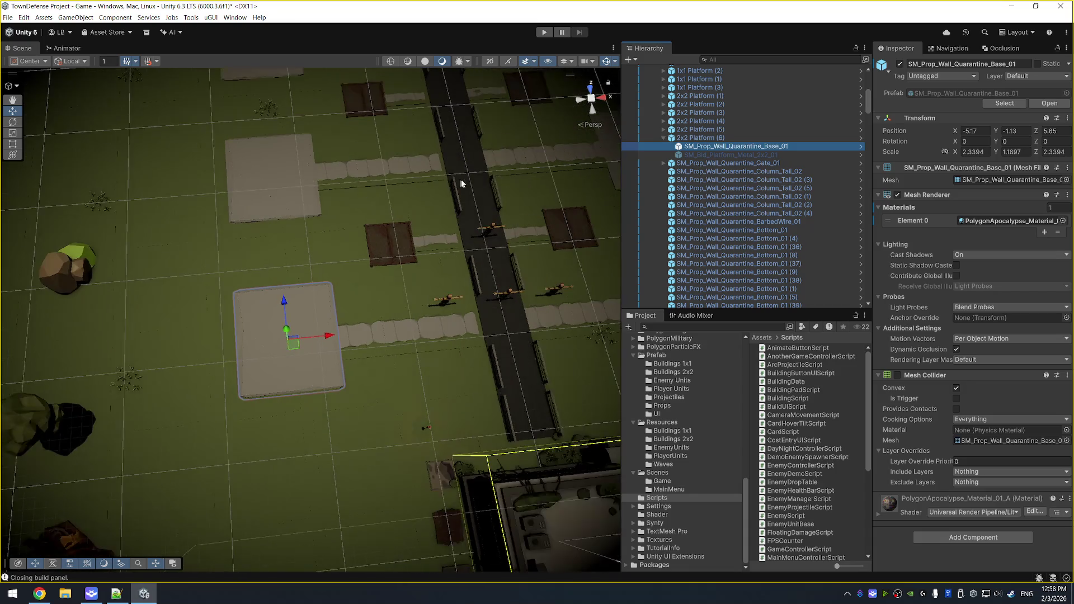
left_click(724, 130)
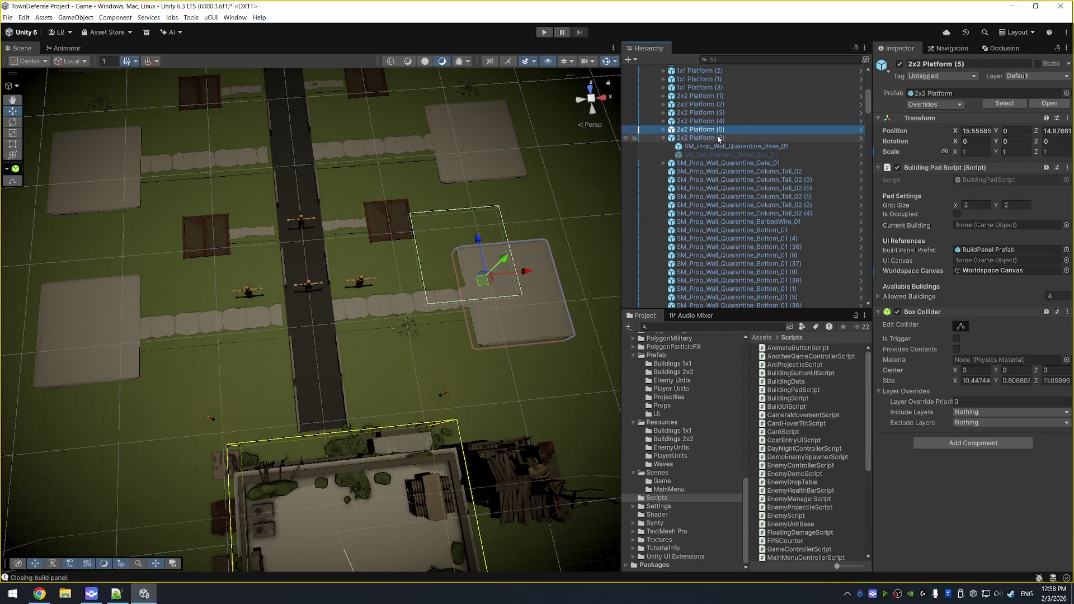
key("Right")
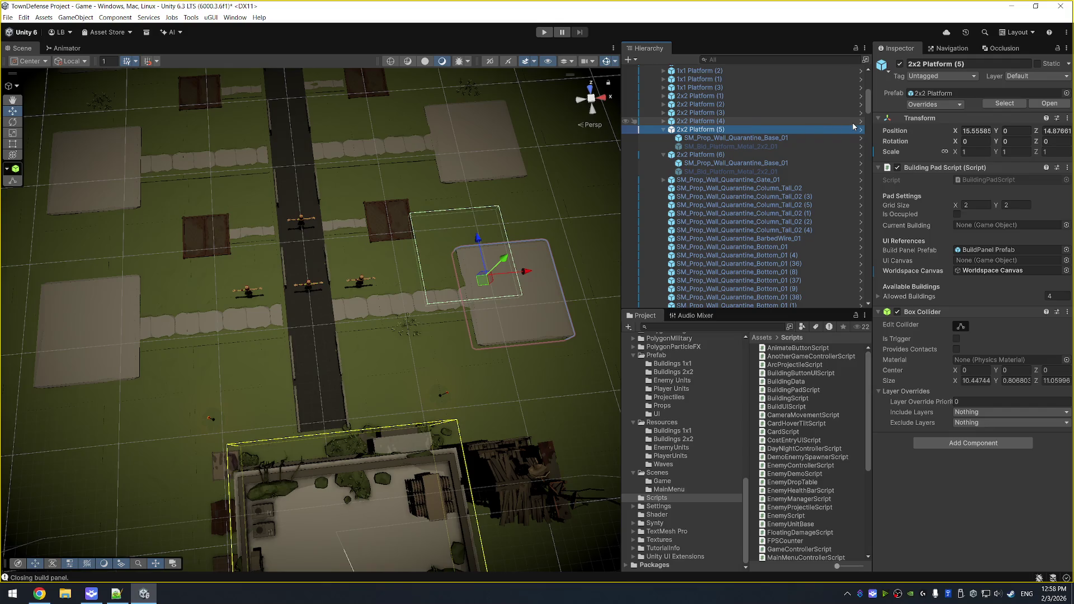
key("Down")
right_click(907, 119)
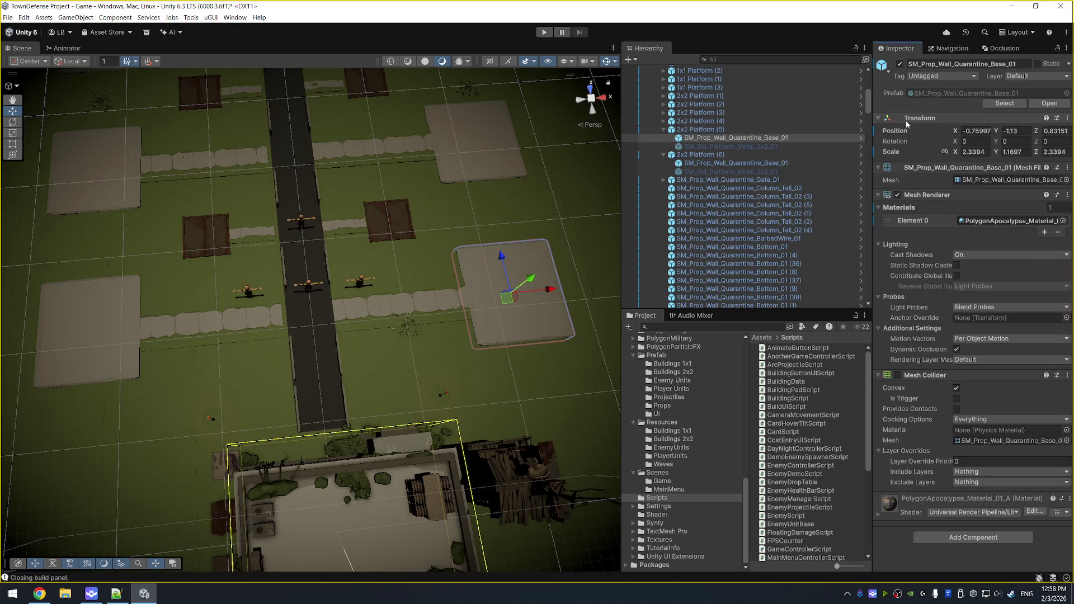
Revert the Platform (5) plate's transform to prefab values and reselect 2x2 Platform (5).
mouse_move(970, 141)
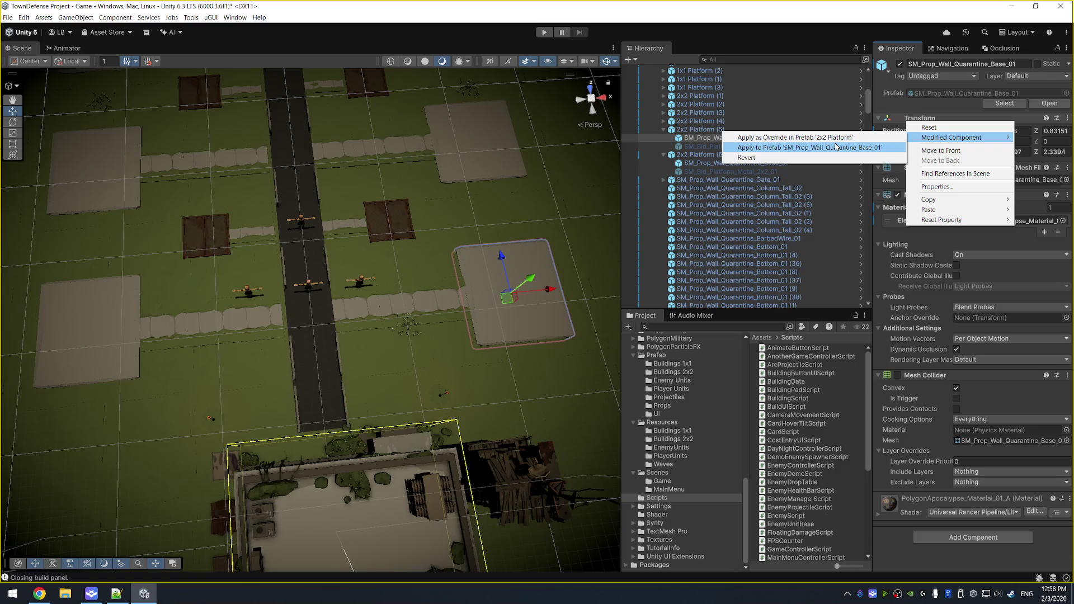
left_click(805, 158)
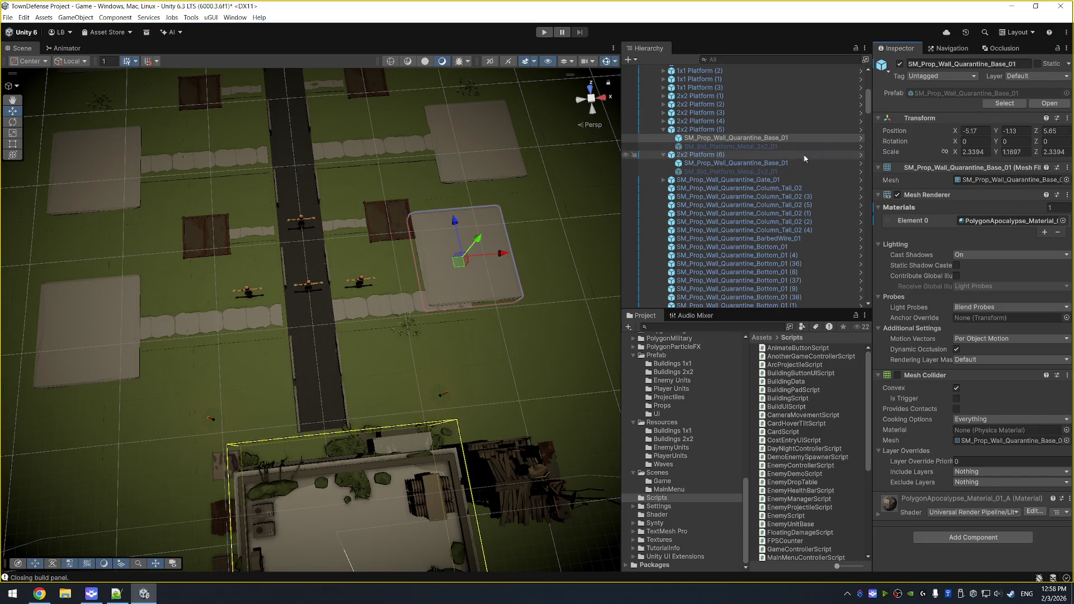
left_click(714, 129)
scroll(785, 128, "up", 3)
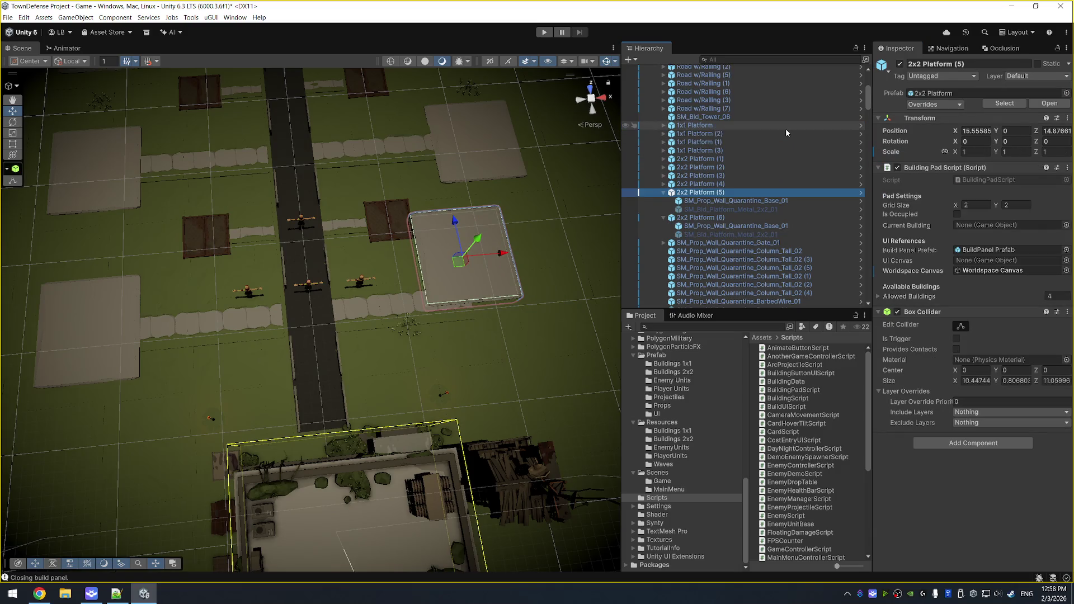
Select the plates under 2x2 Platforms (1) through (5) and open their Transform options.
left_click(727, 160, "shift")
key("Right")
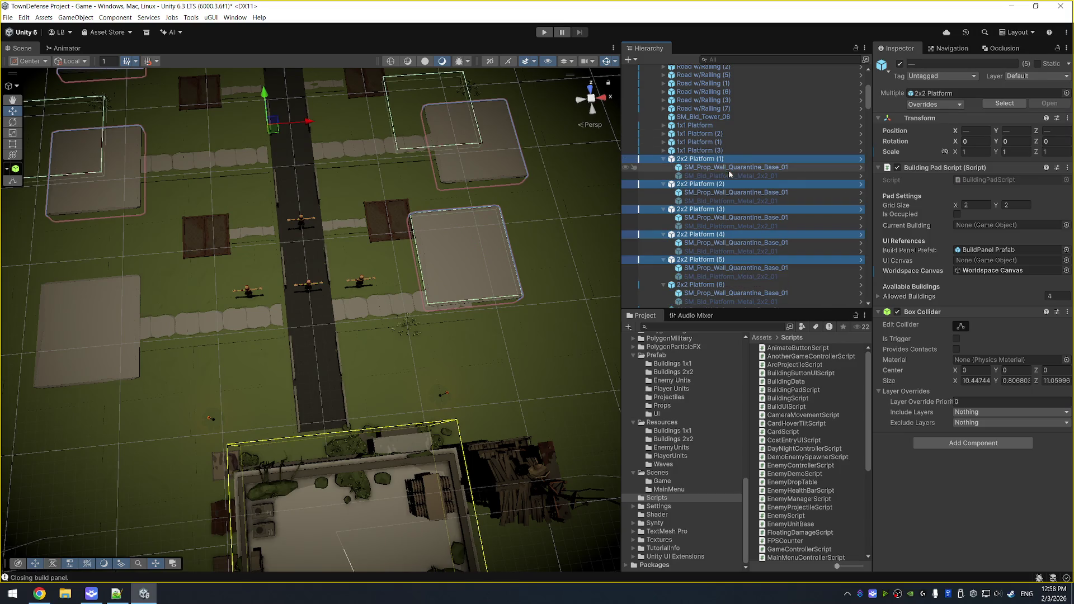
left_click(732, 166)
left_click(747, 192, "ctrl")
left_click(757, 218, "ctrl")
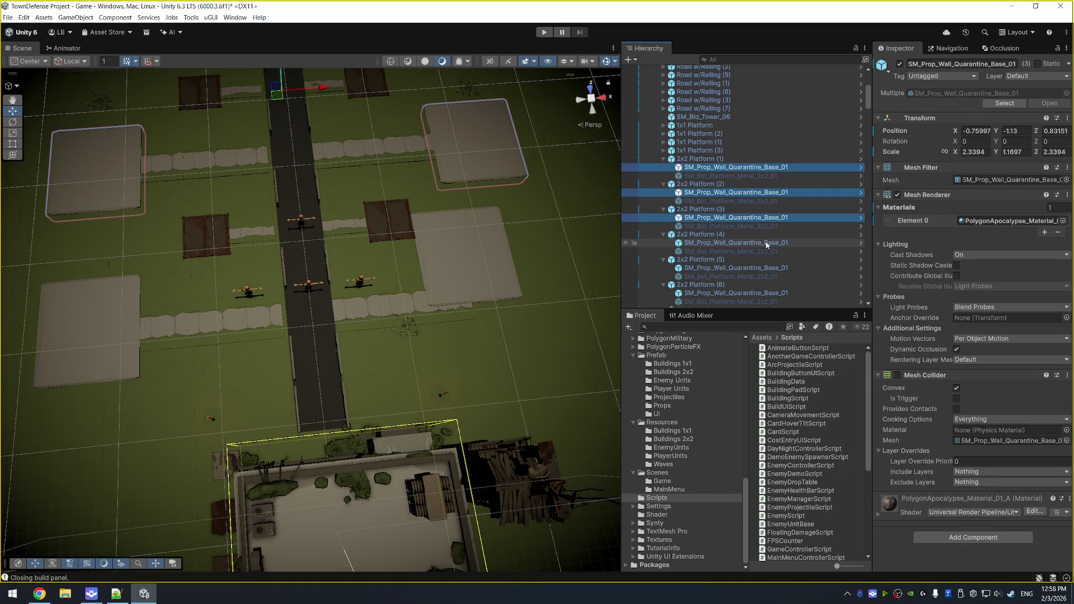
left_click(775, 243, "ctrl")
left_click(797, 269, "ctrl")
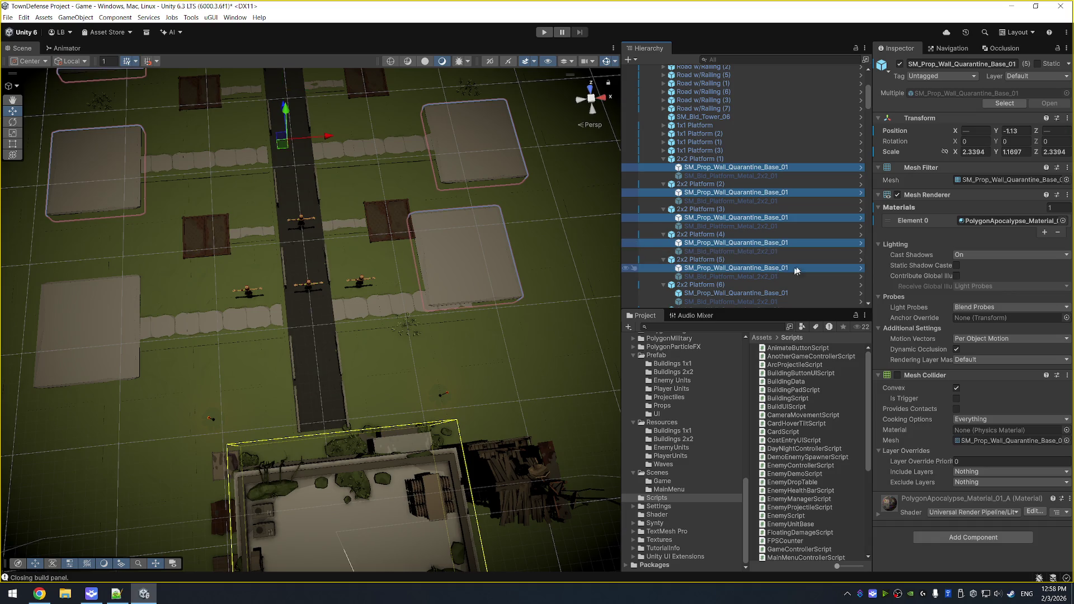
right_click(913, 122)
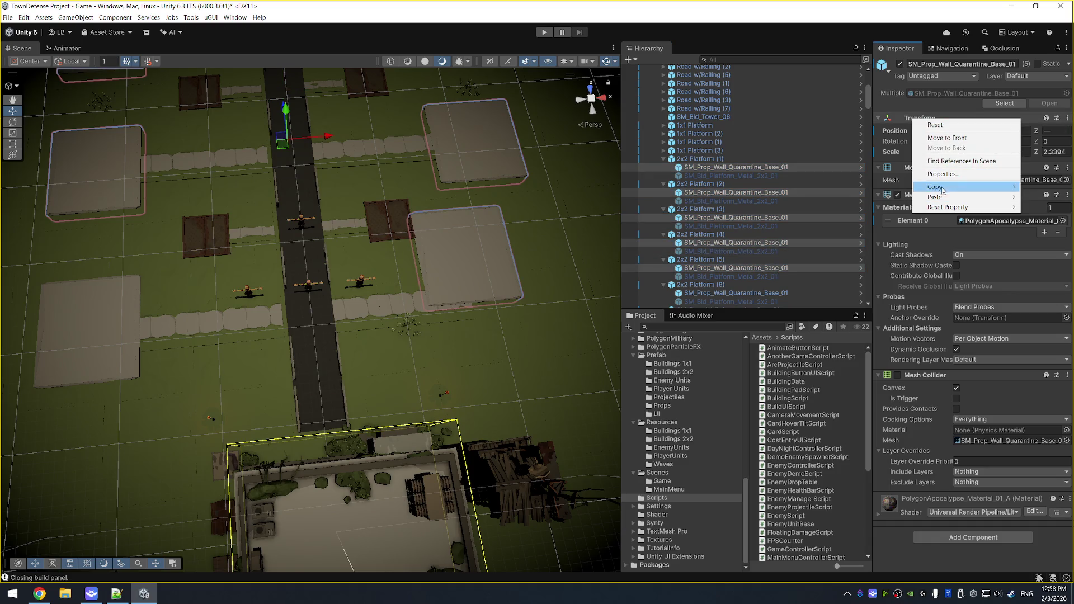
Revert the Platform (1) plate to prefab values and re-center 2x2 Platform (1) over it.
left_click(750, 167)
right_click(929, 117)
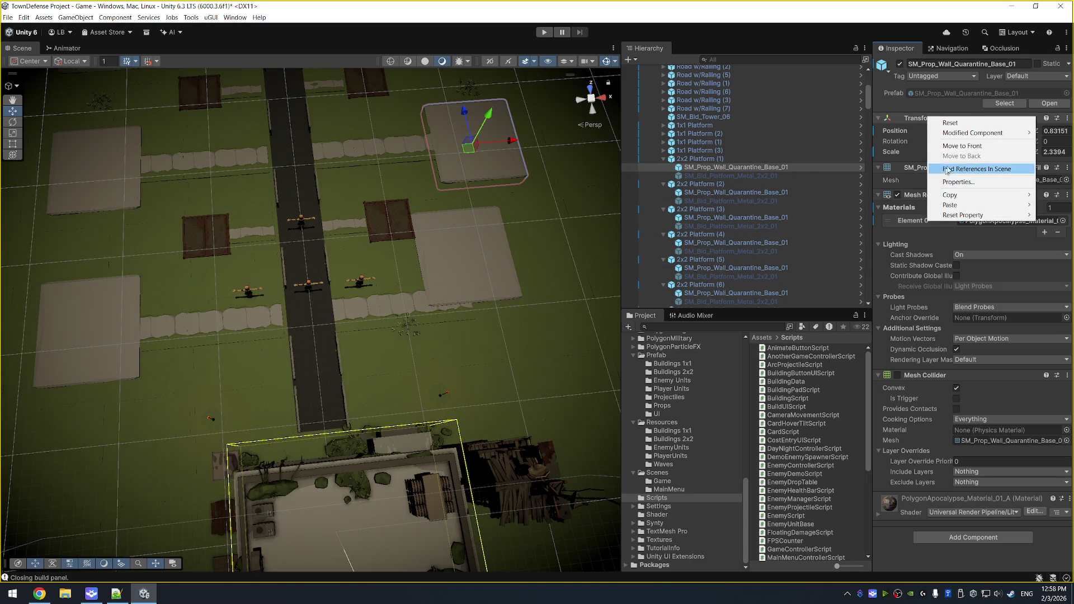
mouse_move(976, 132)
left_click(856, 153)
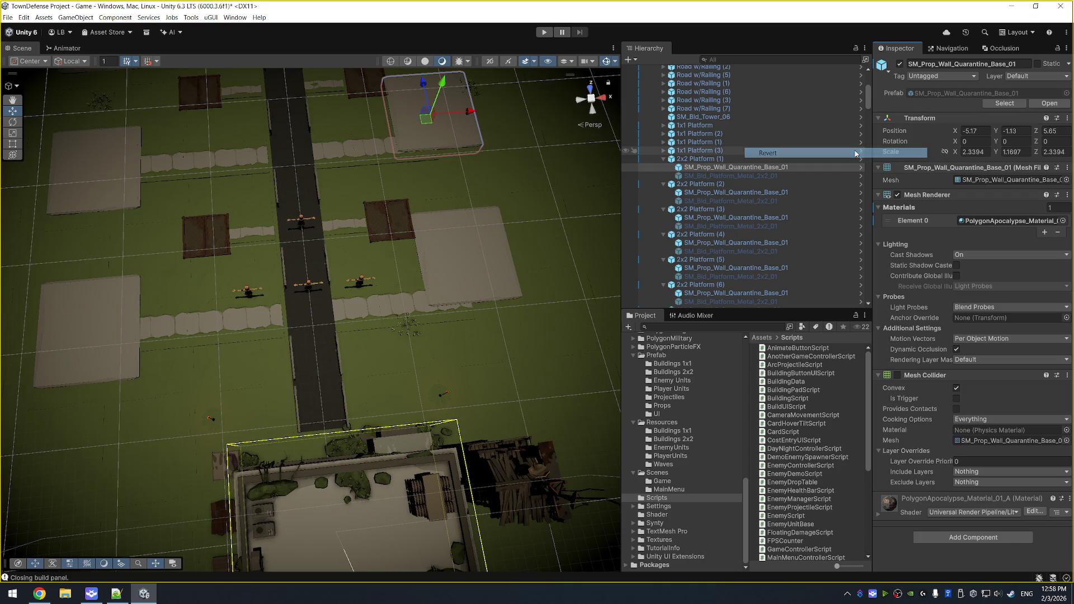
left_click(710, 160)
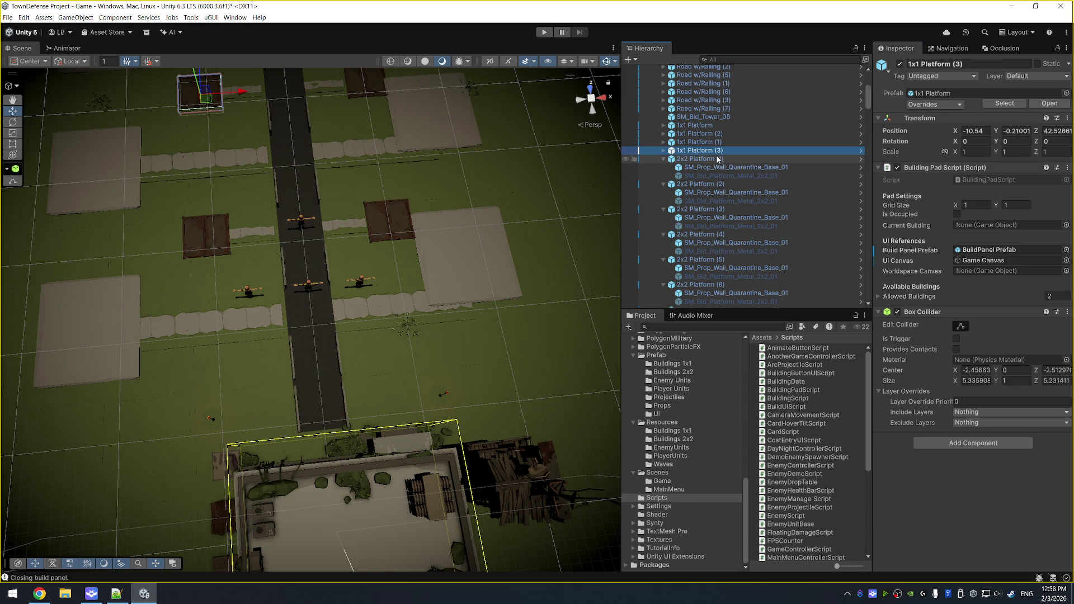
left_click_drag(423, 123, 464, 144)
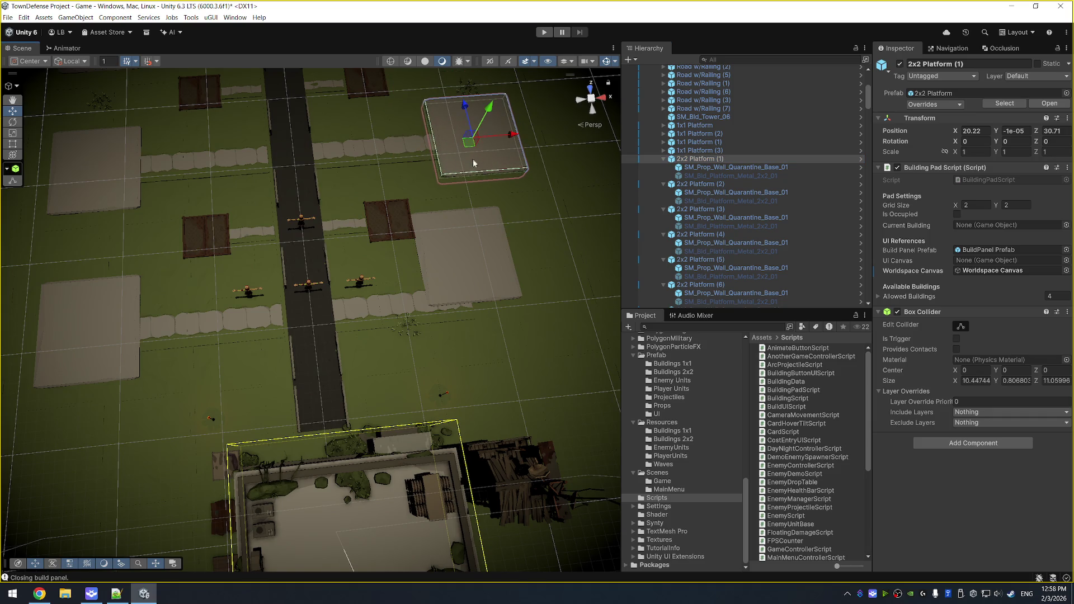
Revert the Platform (2) plate to prefab values and move 2x2 Platform (2) back into place.
scroll(473, 163, "down", 2)
left_click(761, 184)
left_click(760, 192)
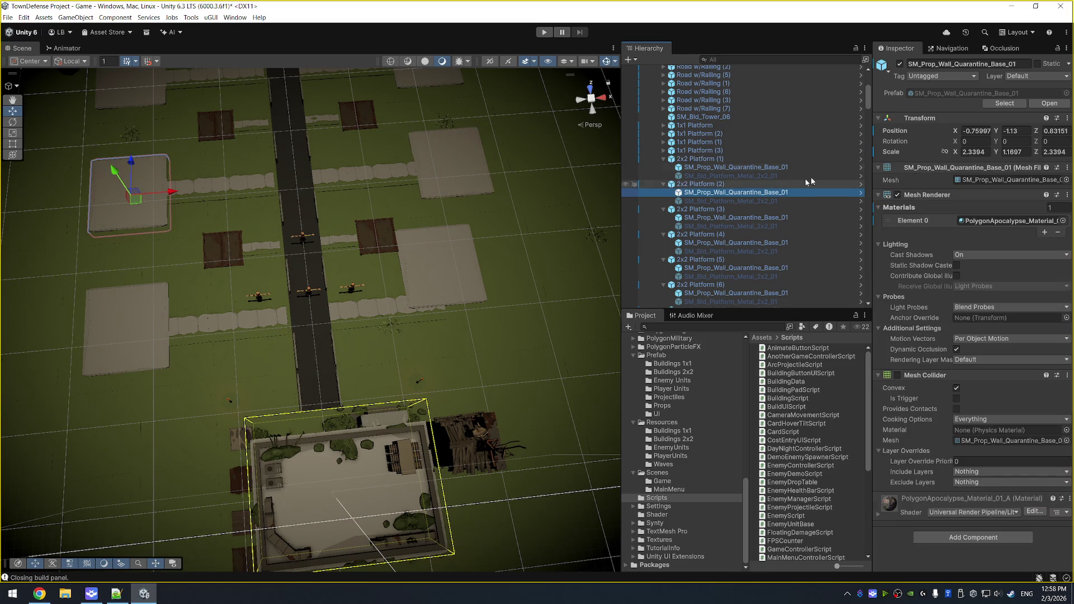
right_click(918, 122)
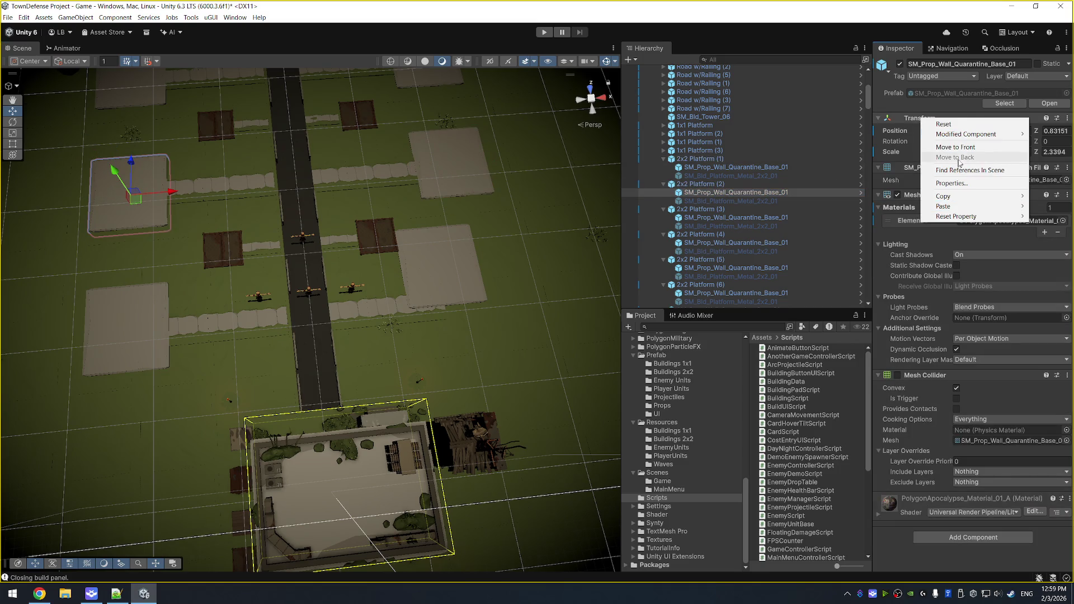
mouse_move(960, 137)
left_click(761, 154)
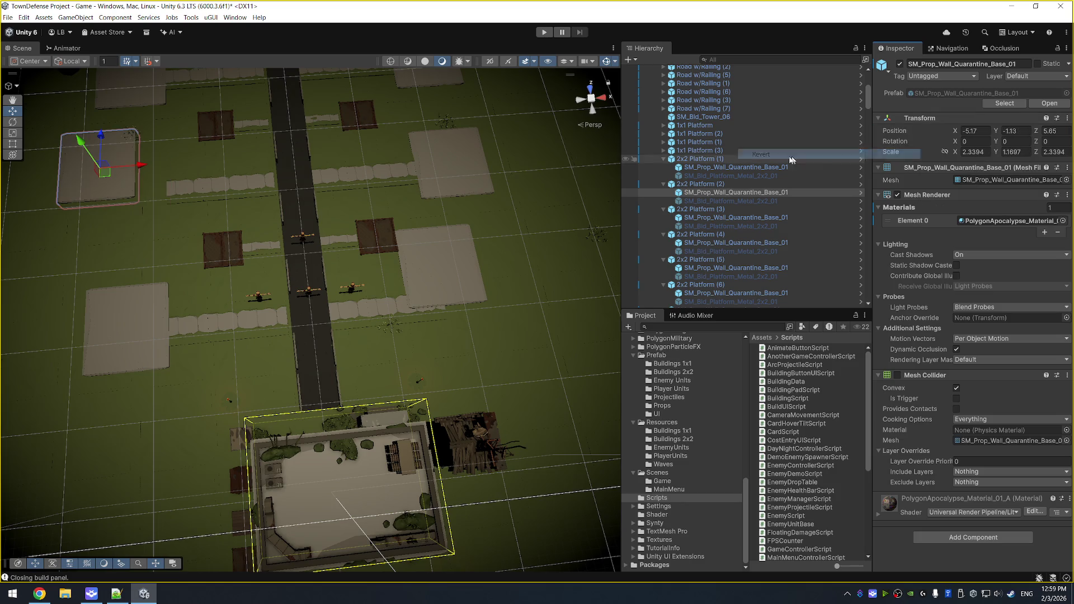
left_click(700, 184)
left_click_drag(104, 175, 134, 199)
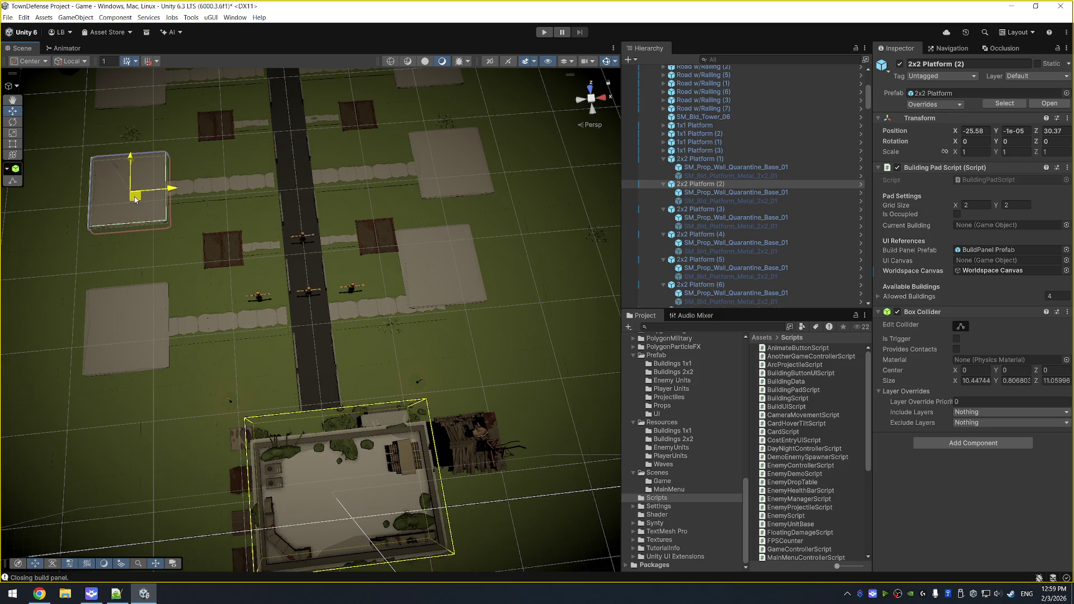
Reset the Platform (5) plate's transform, undo it, and shift 2x2 Platform (5) right and down.
left_click(443, 256)
left_click(442, 256)
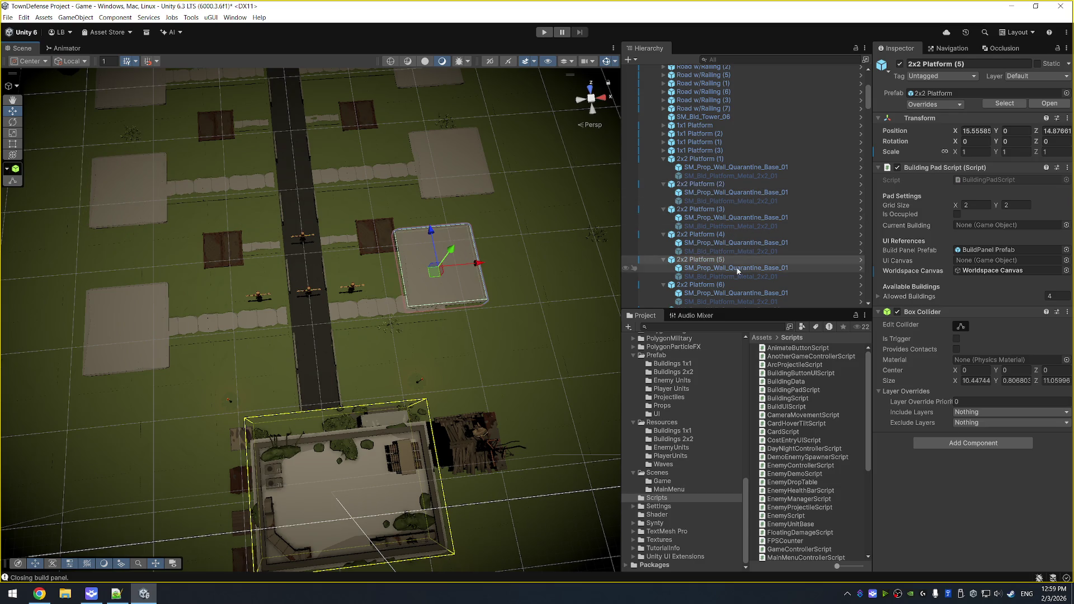
right_click(924, 121)
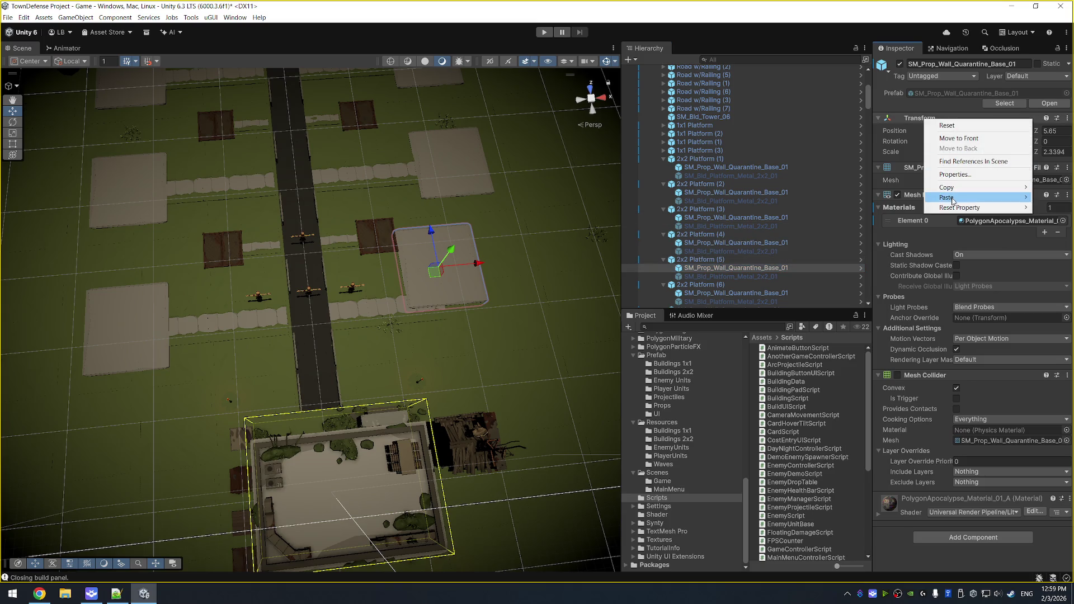
left_click(948, 127)
key("ctrl+z")
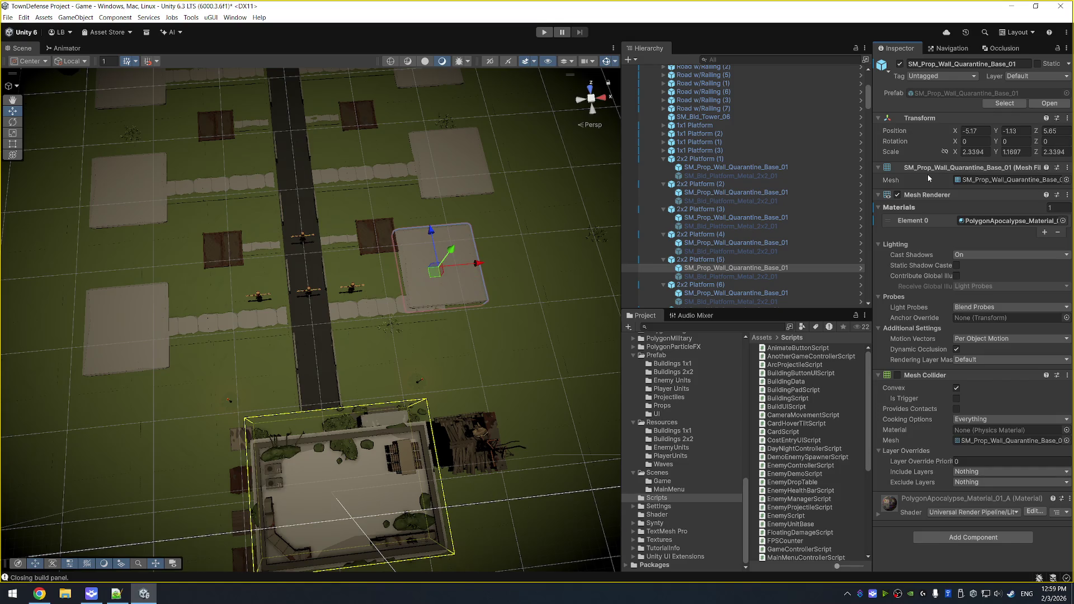
left_click(724, 260)
left_click_drag(434, 273, 479, 298)
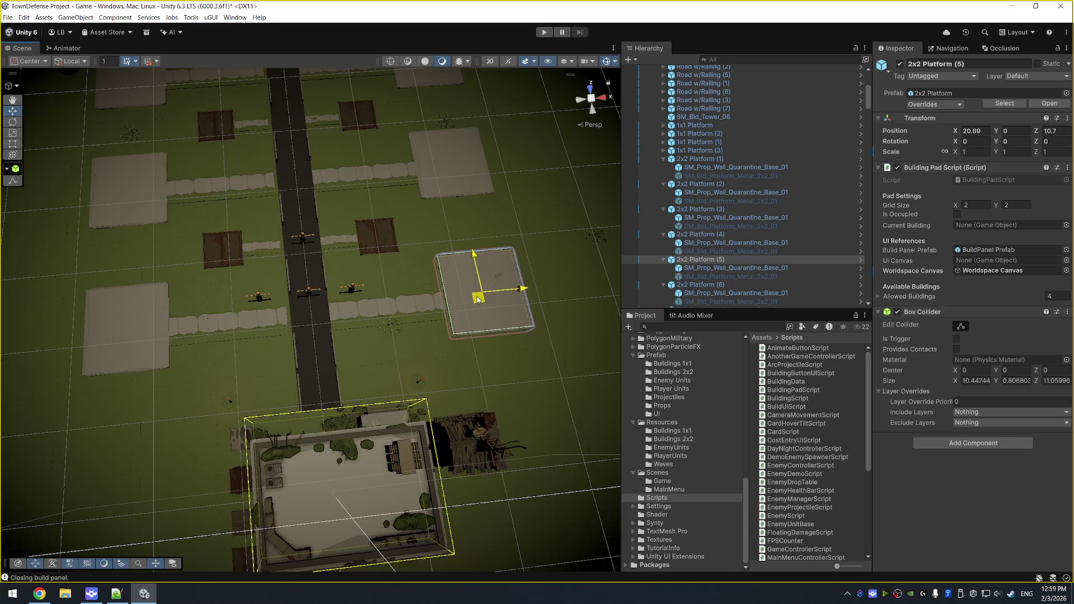
left_click_drag(230, 165, 351, 289)
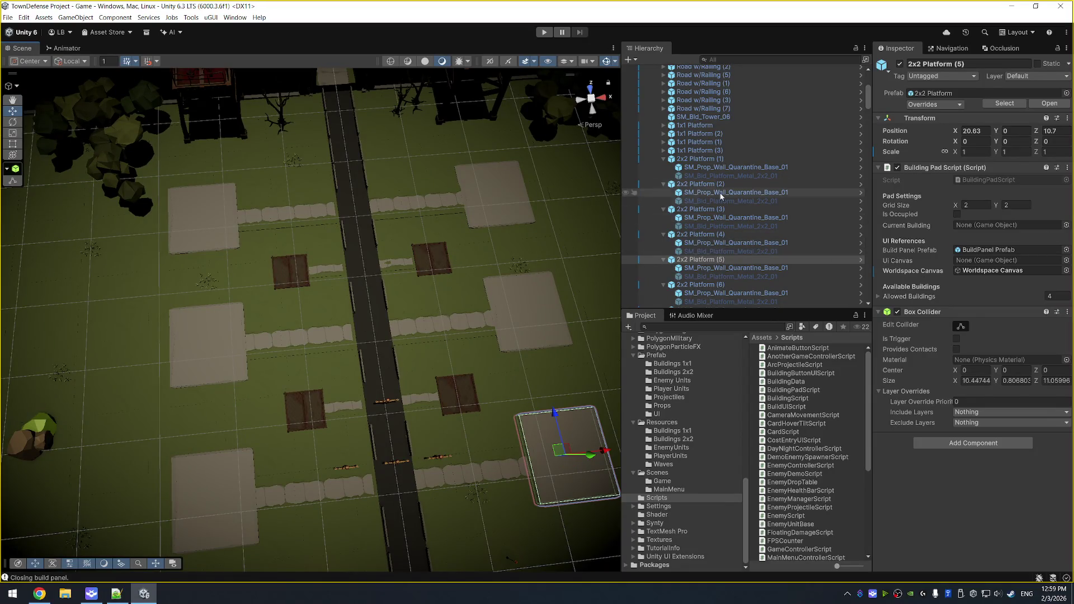
Check Platform (6)'s options, then open the context menu for 2x2 Platform (1) in the Hierarchy.
left_click(719, 159)
right_click(718, 159)
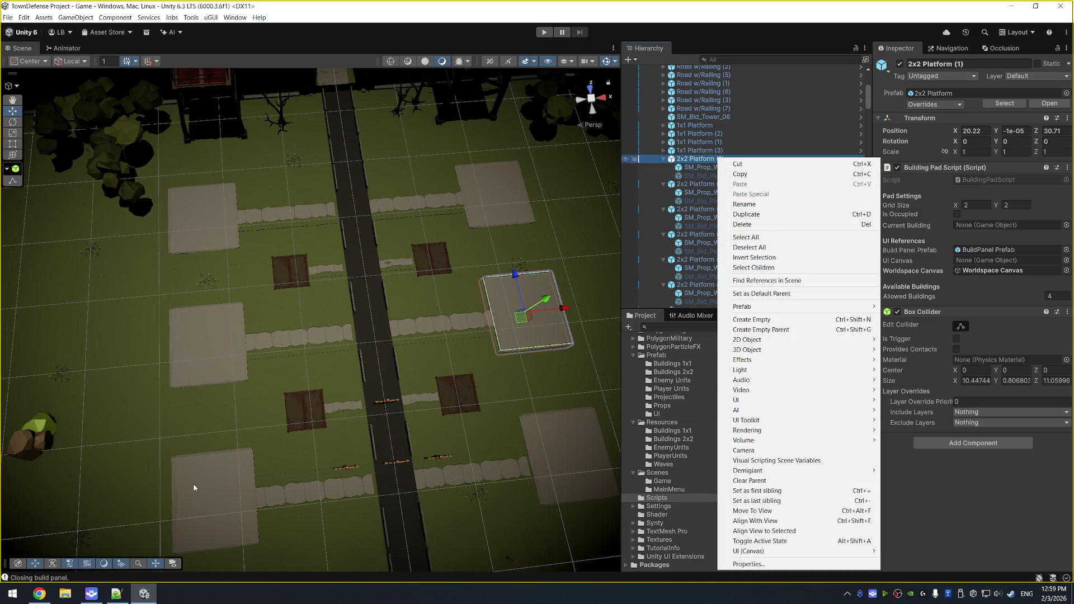
double_click(693, 285)
scroll(831, 201, "down", 3)
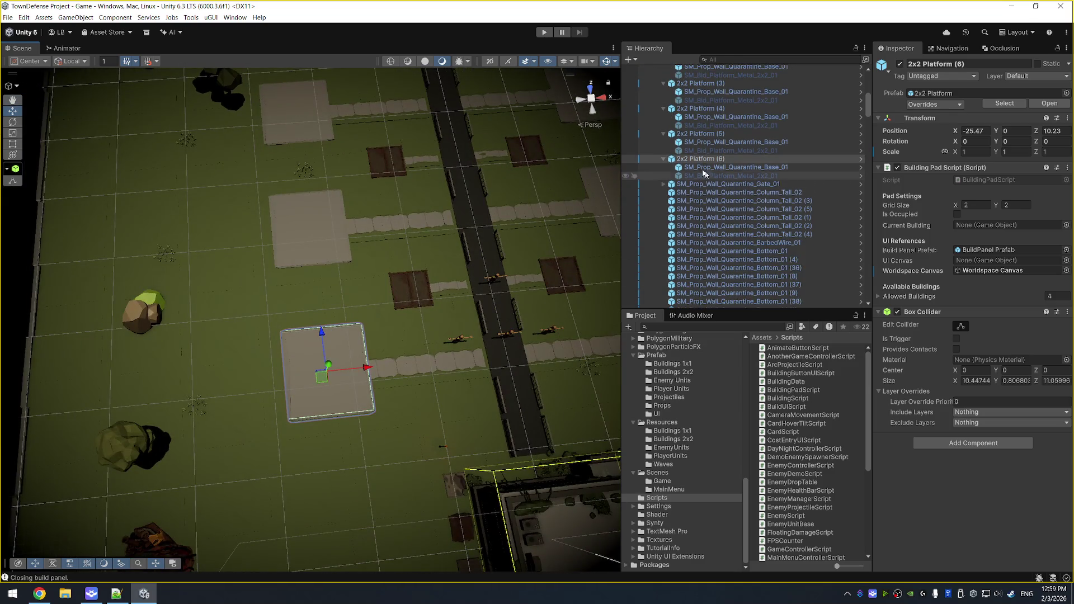
right_click(702, 160)
key("Escape")
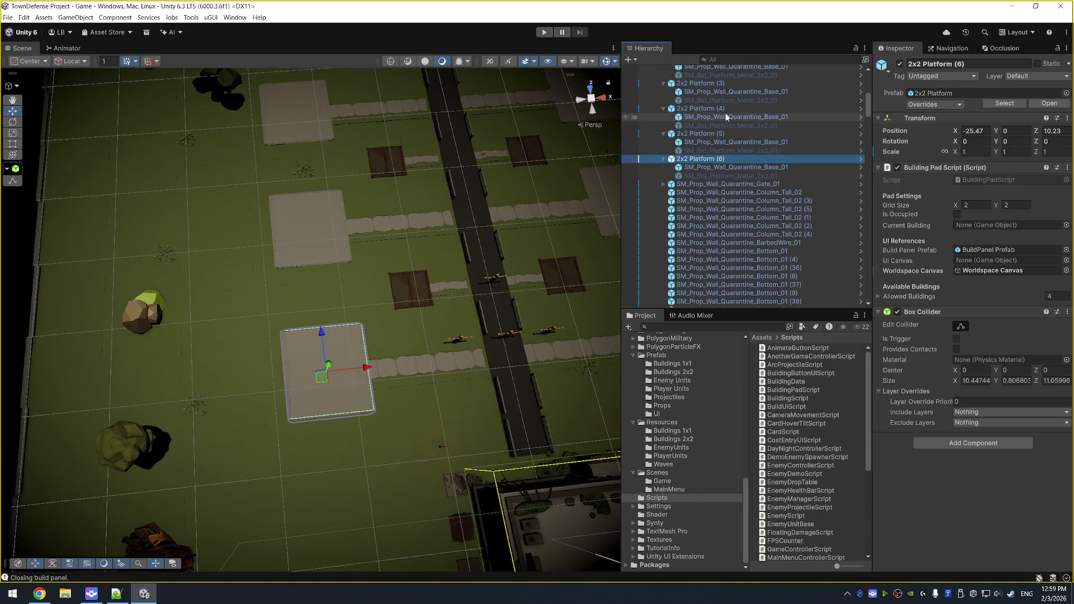
scroll(727, 128, "up", 6)
left_click(732, 159)
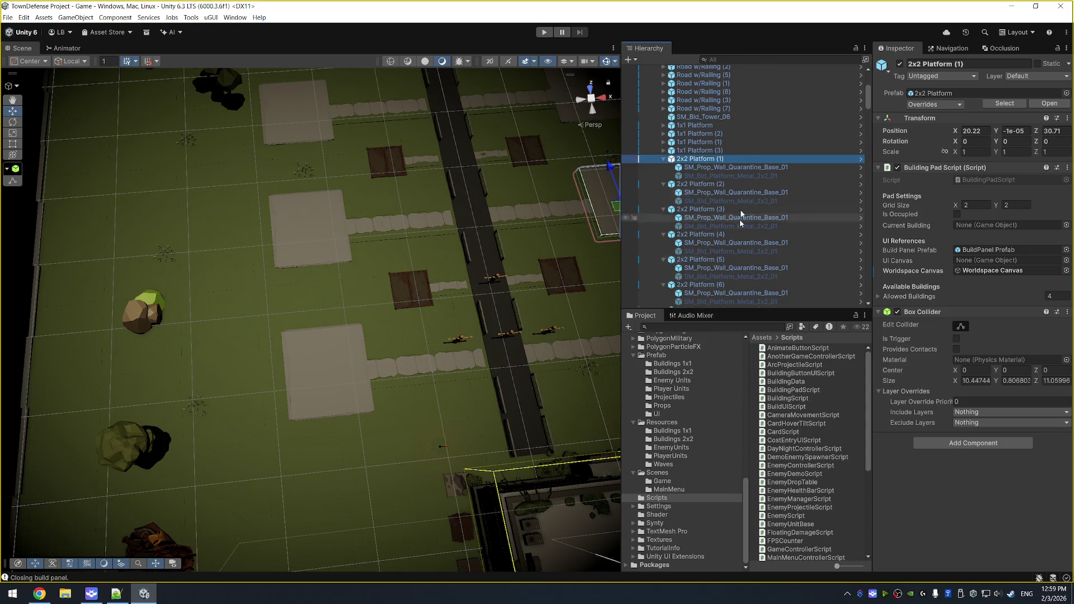
right_click(712, 163)
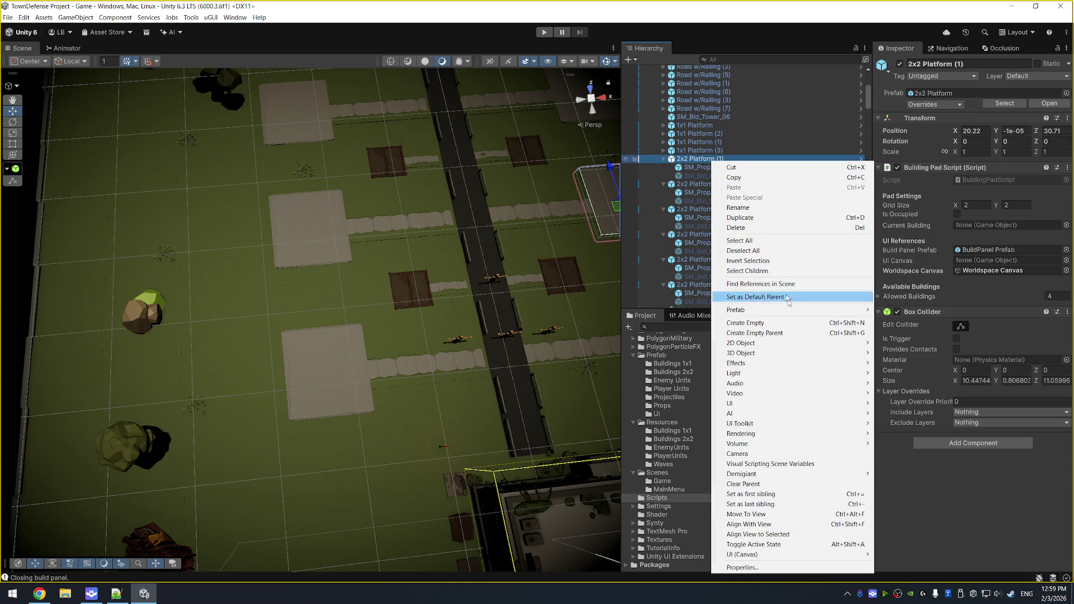
Open the 2x2 Platform prefab in context and set the metal plate to X 5, Z 5.
mouse_move(834, 310)
left_click(897, 311)
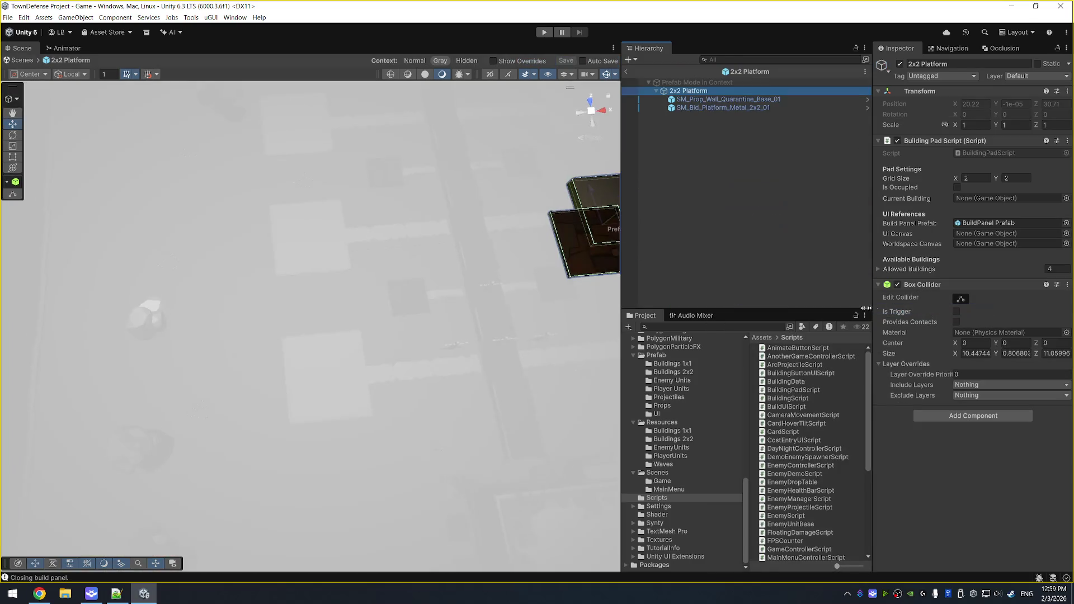
key("f")
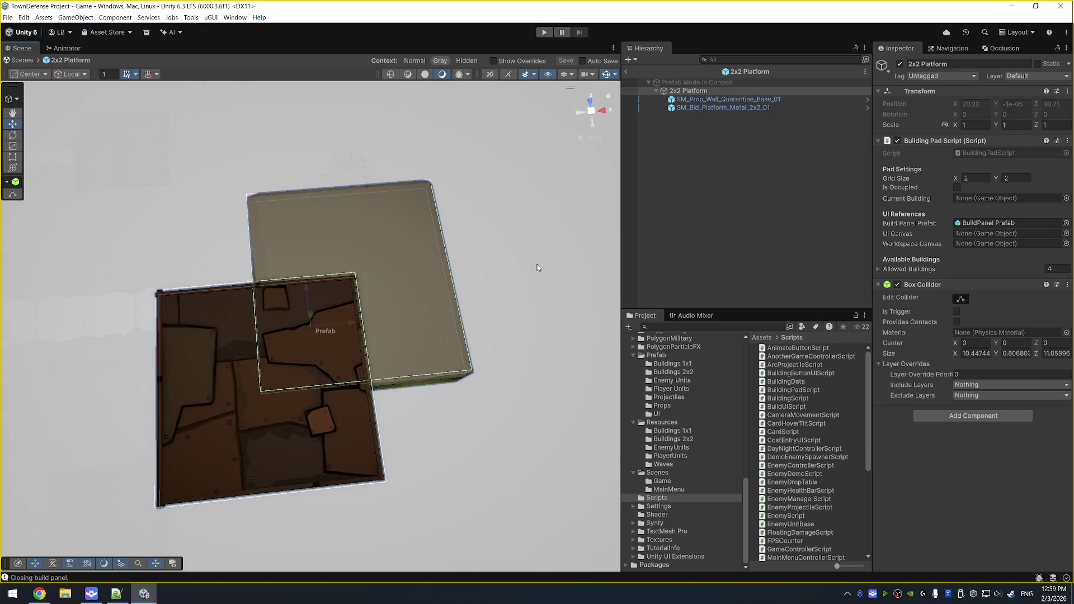
left_click(744, 107)
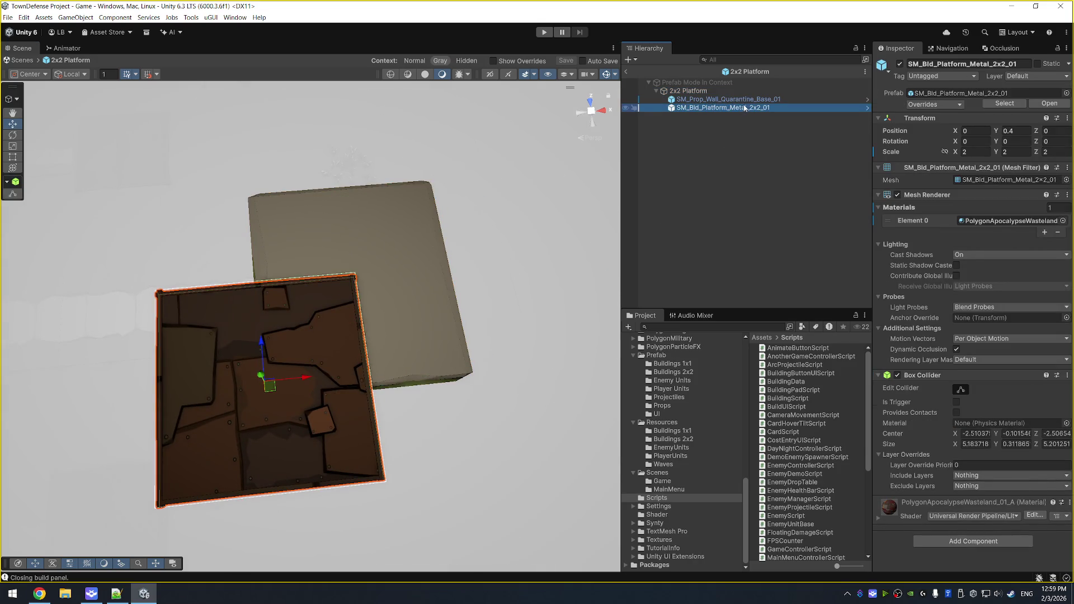
mouse_move(269, 390)
left_mouse_down()
mouse_move(285, 354)
mouse_move(359, 285)
left_mouse_up()
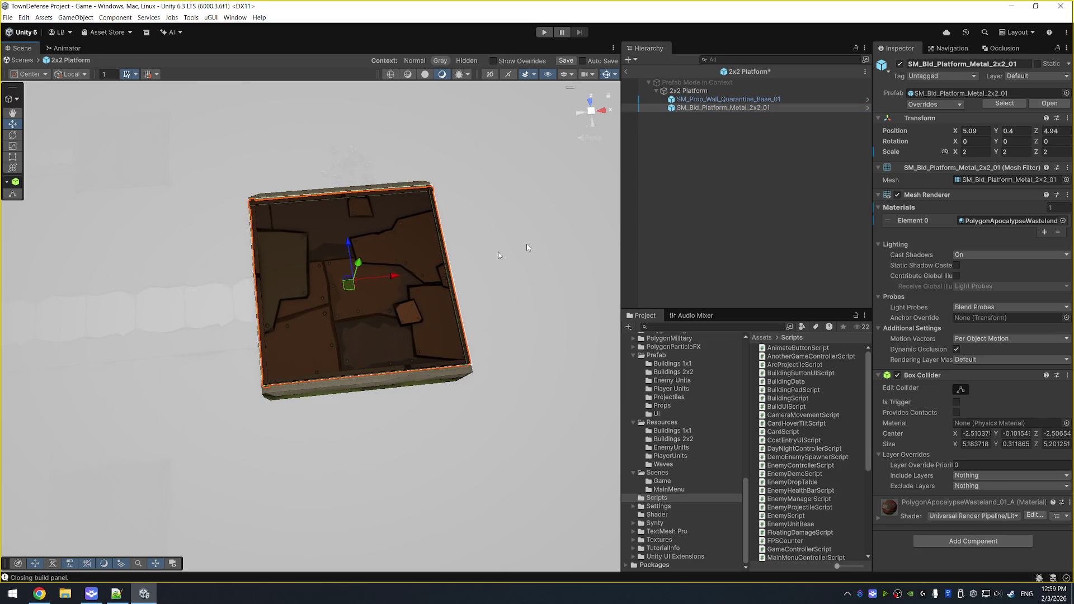
type("5")
left_click(1052, 131)
type("5")
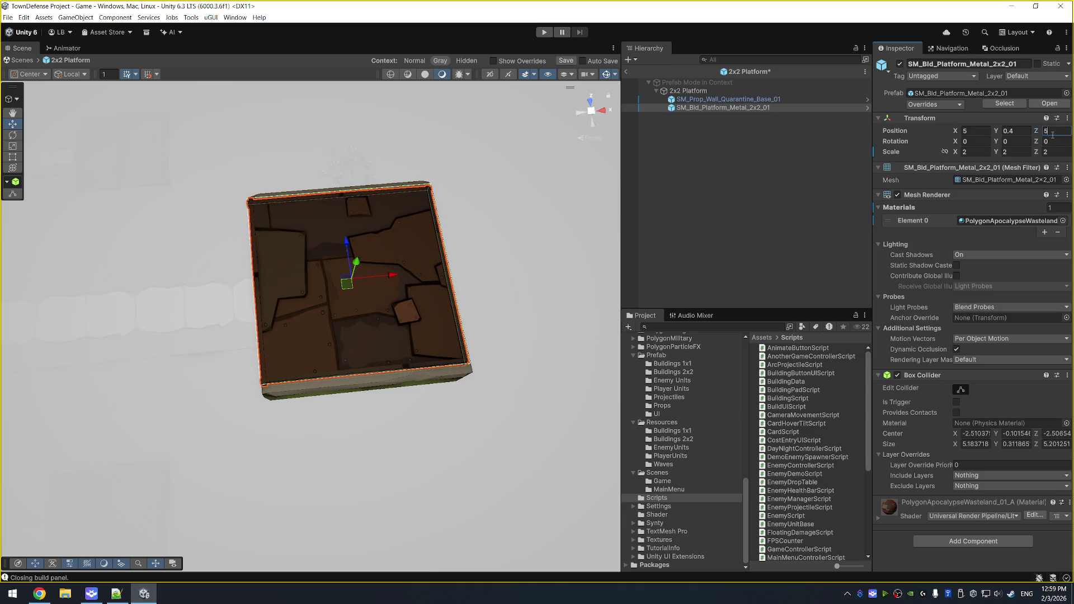
Bring up the creation menu on the 2x2 Platform root object.
left_click(693, 90)
right_click(699, 91)
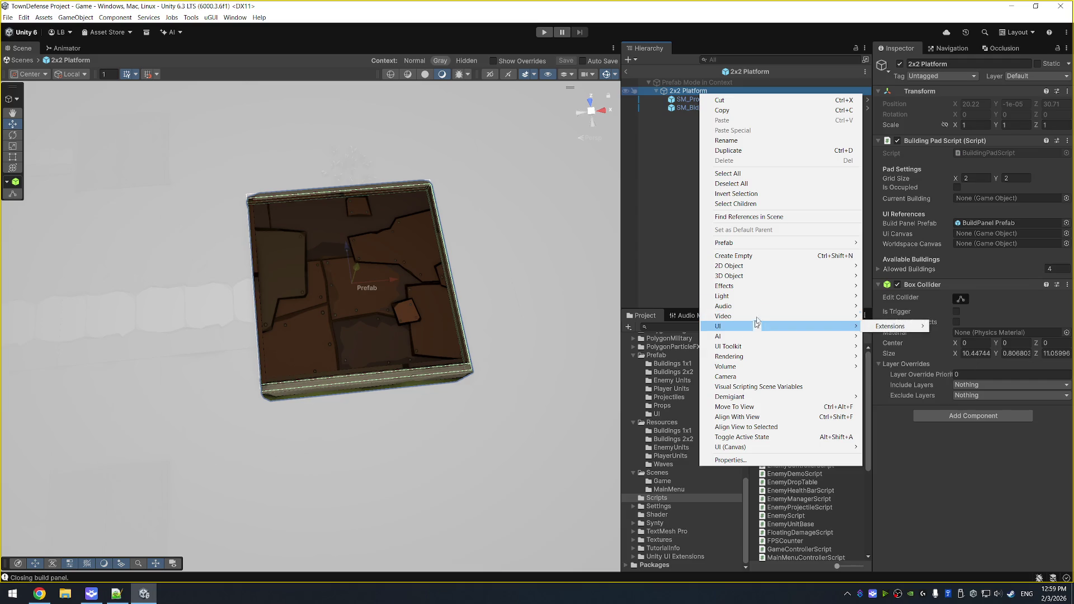
mouse_move(779, 266)
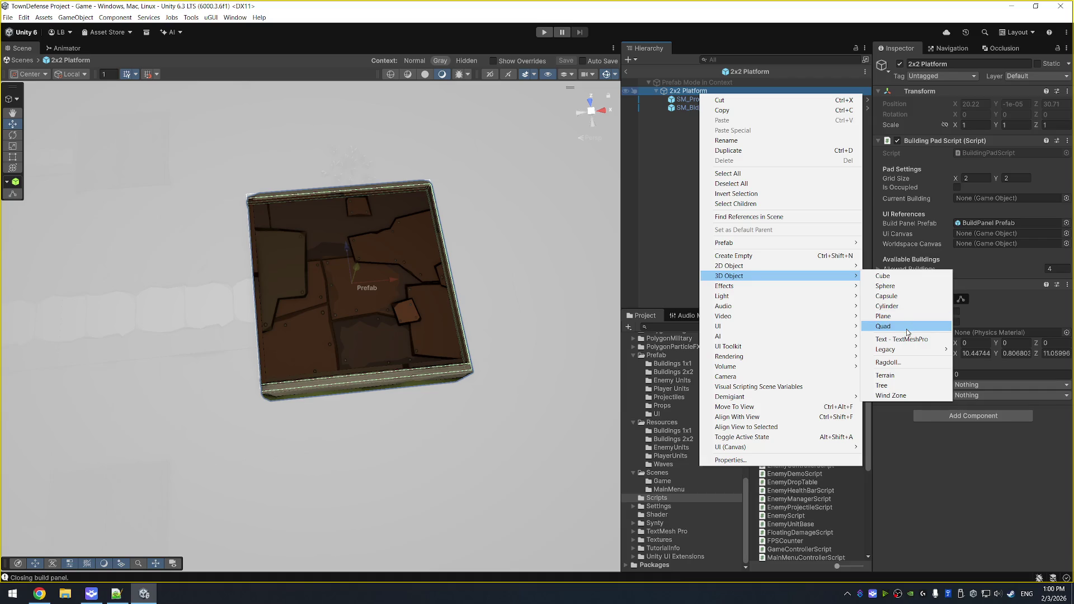
Add a Cube child to the 2x2 Platform and try initial scale values.
left_click(899, 281)
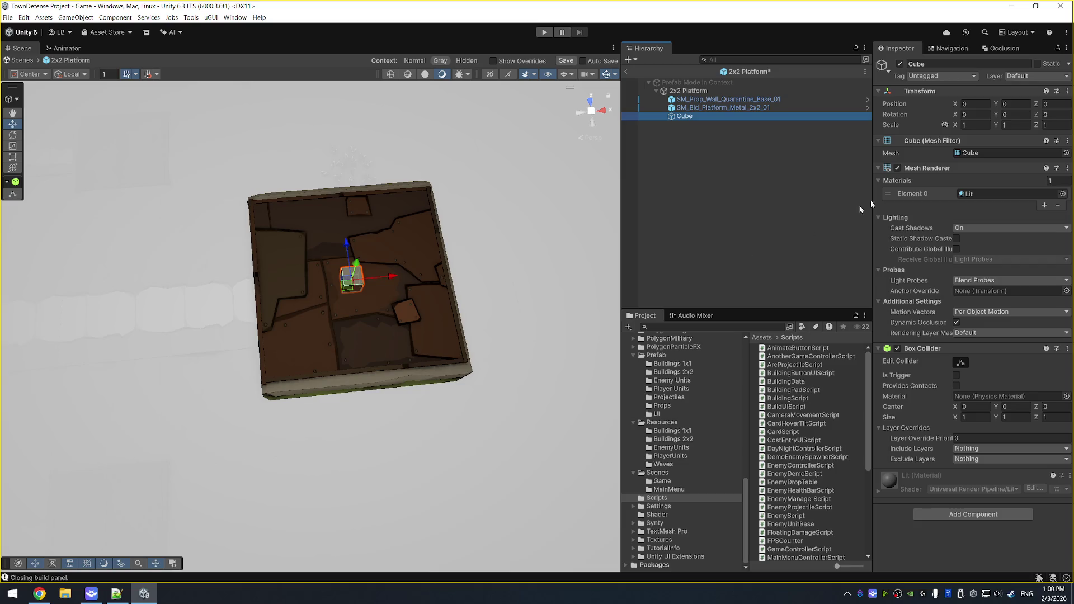
left_click(973, 124)
type("5")
left_click(1055, 124)
type("5")
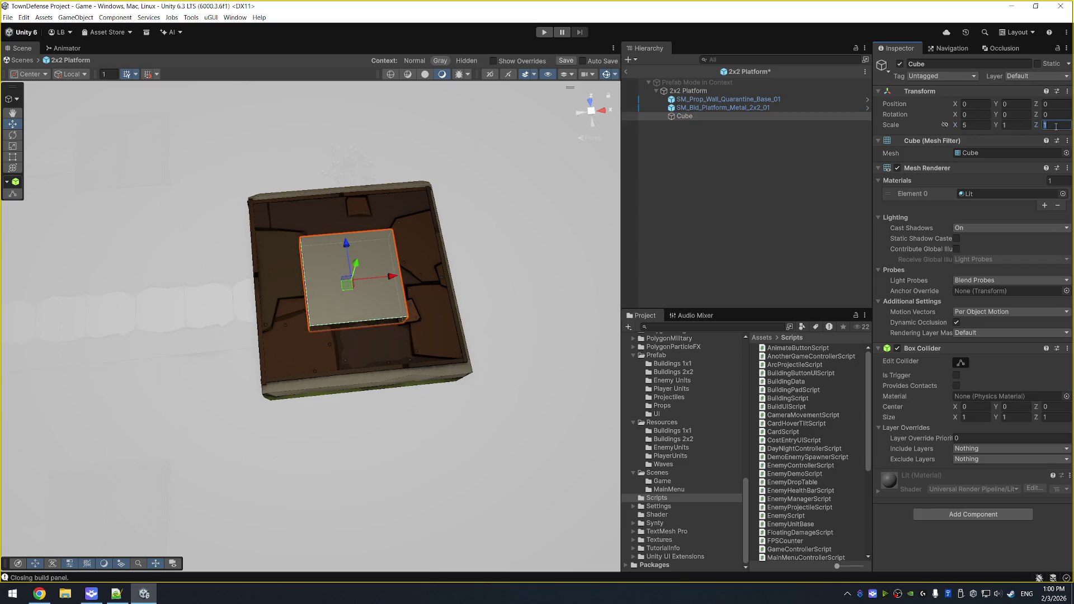
type("10")
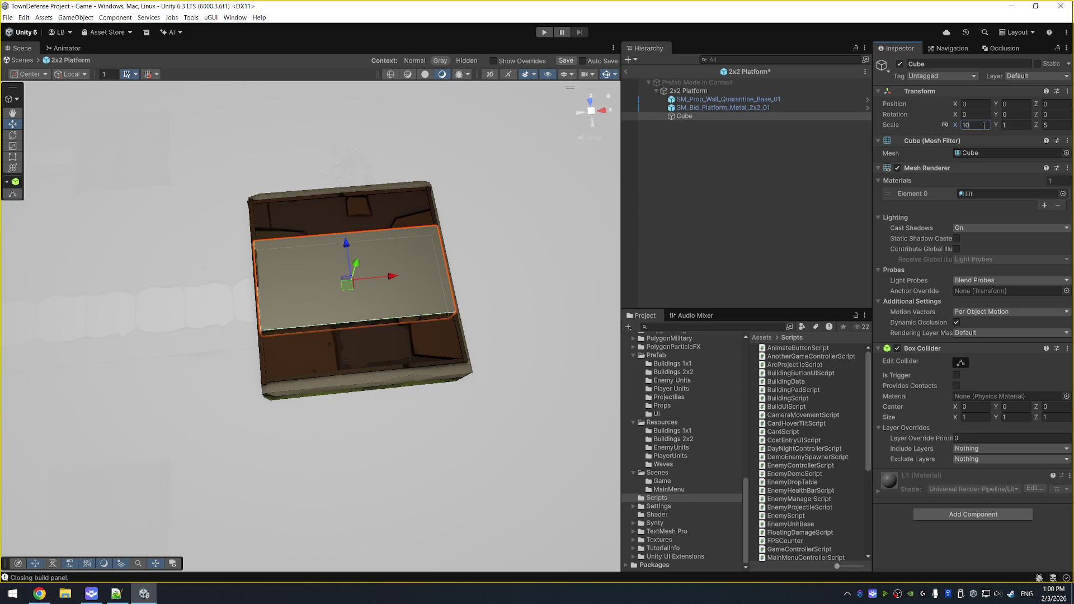
type("10")
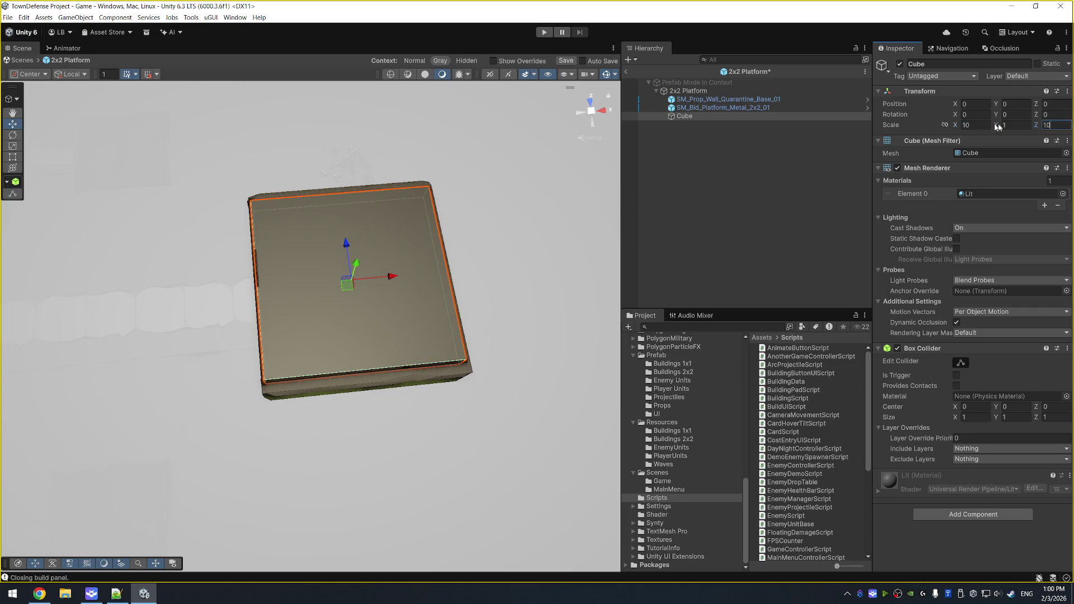
left_click_drag(501, 295, 508, 297)
left_click_drag(598, 192, 644, 224)
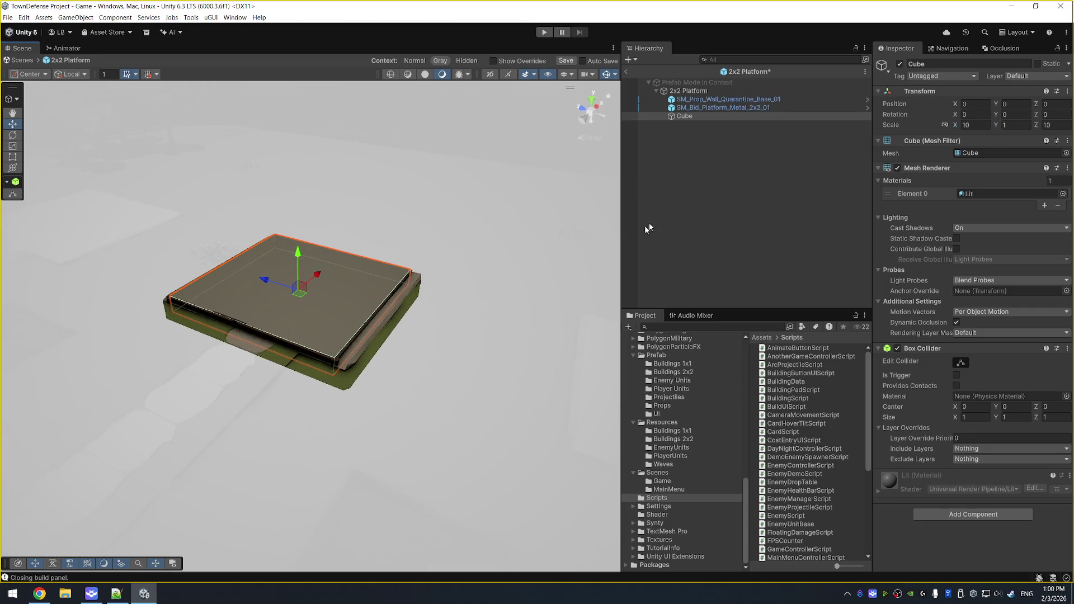
left_click_drag(300, 285, 304, 290)
key("ctrl+z")
mouse_move(439, 226)
left_mouse_down()
mouse_move(344, 286)
mouse_move(358, 271)
left_mouse_up()
Move the cube to the top of the platform's children and lower it to Y -0.25.
key("r")
left_click_drag(683, 116, 695, 100)
key("w")
mouse_move(349, 258)
left_mouse_down()
mouse_move(519, 230)
mouse_move(568, 313)
left_mouse_up()
Set the cube's scale to 12, 1, 12 in the Inspector.
left_click(979, 125)
type("12.333")
key("Tab")
type("1")
key("Tab")
type("12")
Adjust the cube's X and Z scale through 11 back to 12 and open its material list.
left_click(979, 125)
type("11")
key("Tab")
key("Tab")
type("11")
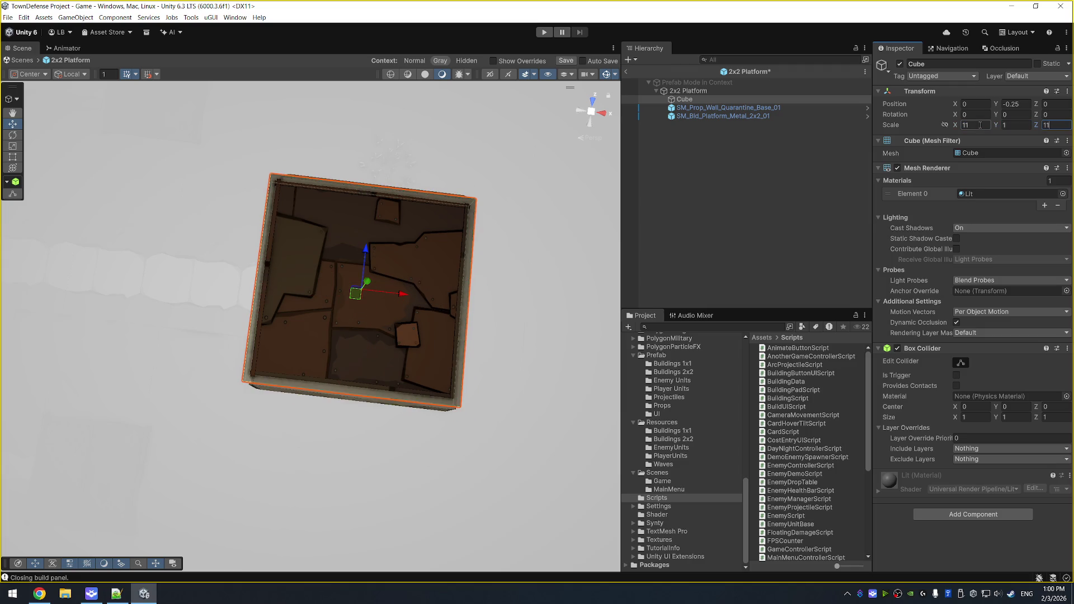
mouse_move(557, 235)
left_mouse_down()
mouse_move(566, 116)
mouse_move(566, 353)
left_mouse_up()
left_click(974, 124)
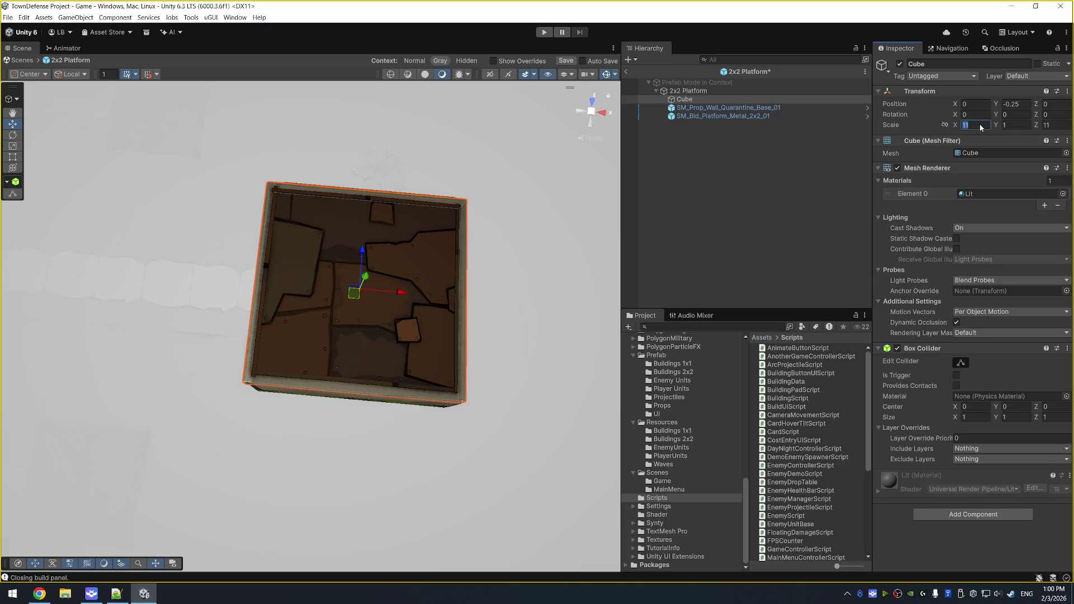
type("12")
key("Tab")
key("Tab")
type("12")
mouse_move(465, 307)
left_mouse_down()
mouse_move(482, 242)
mouse_move(480, 316)
left_mouse_up()
left_click(1063, 194)
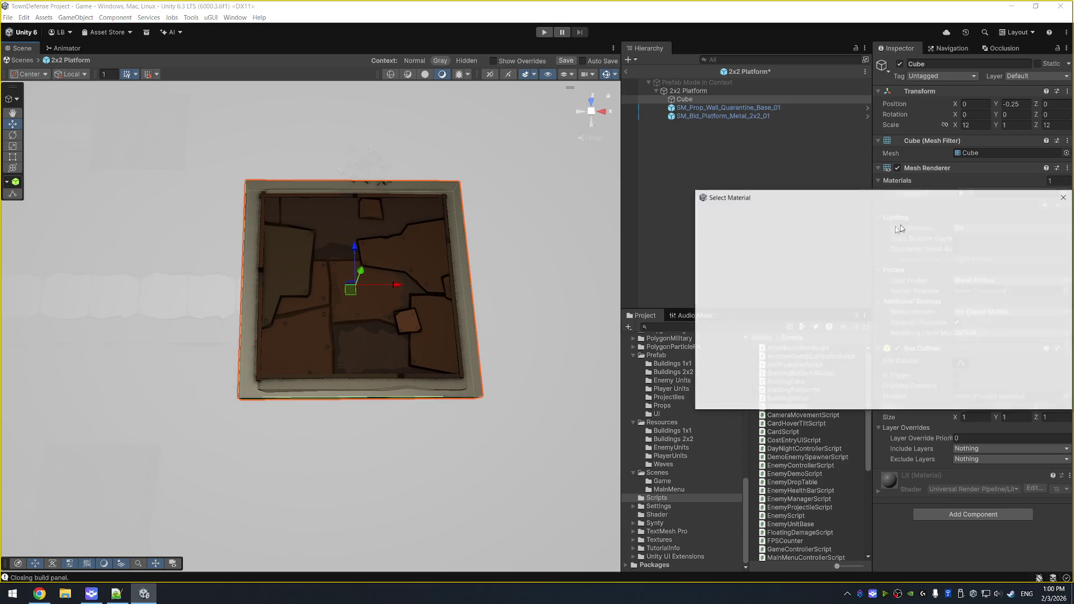
Keep the Lit material and remove the cube's Box Collider component.
key("Return")
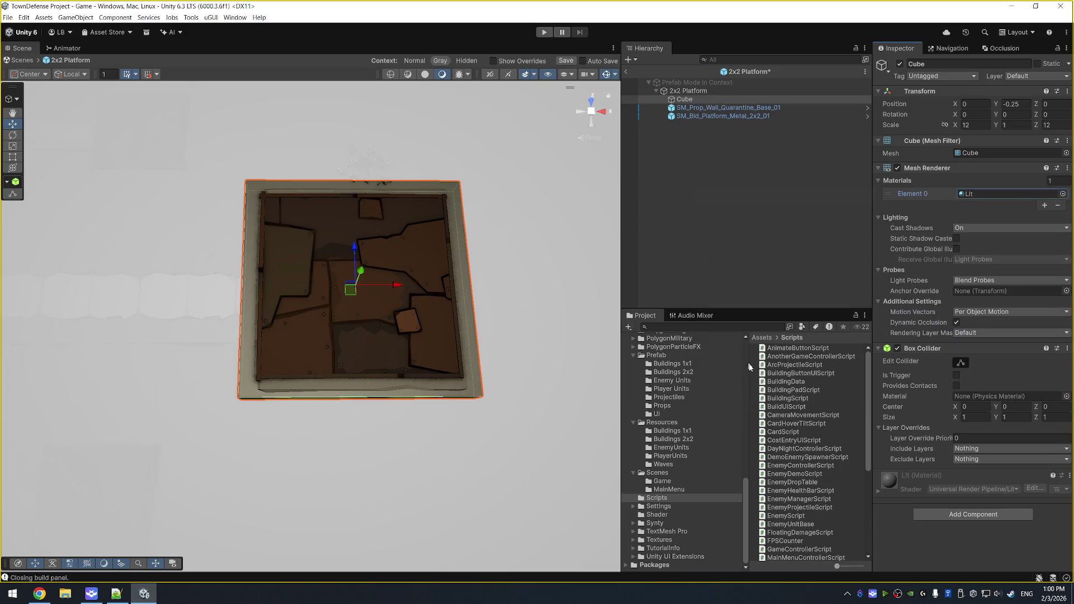
scroll(682, 447, "up", 5)
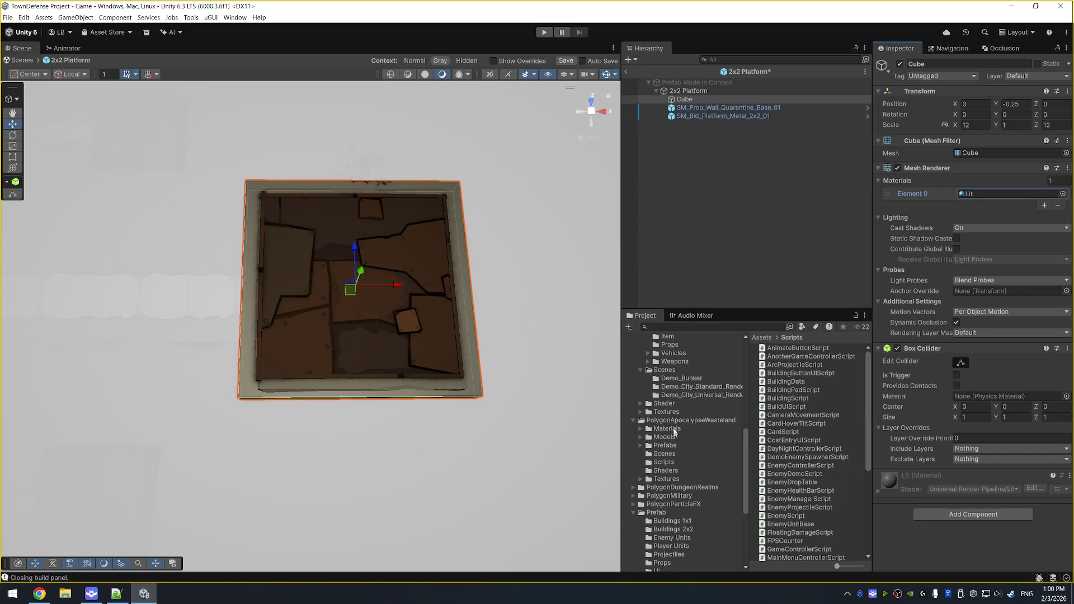
scroll(672, 429, "up", 1)
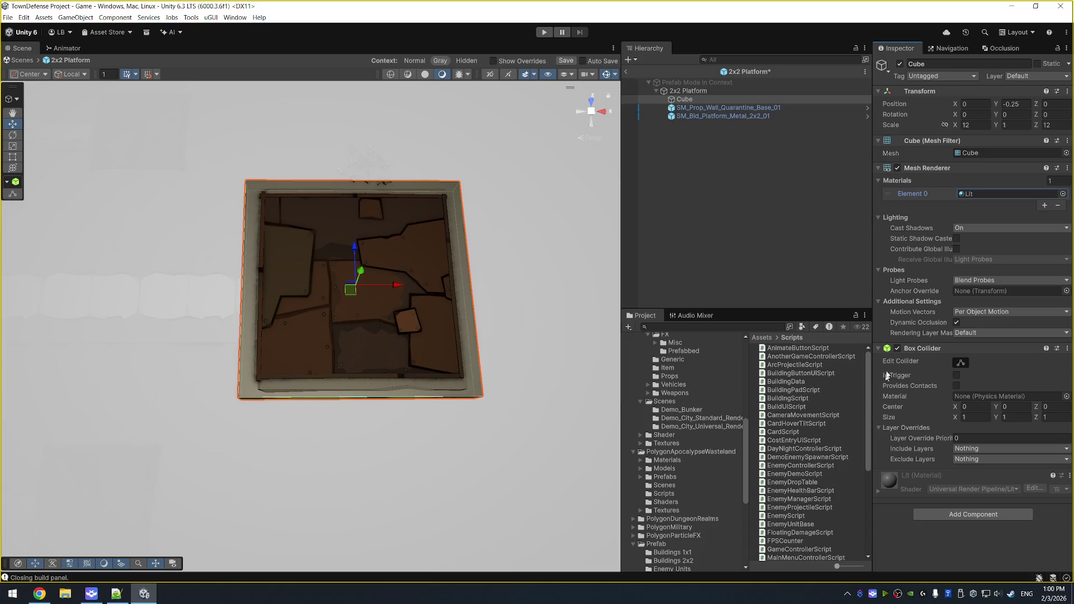
left_click(897, 347)
right_click(914, 350)
left_click(940, 390)
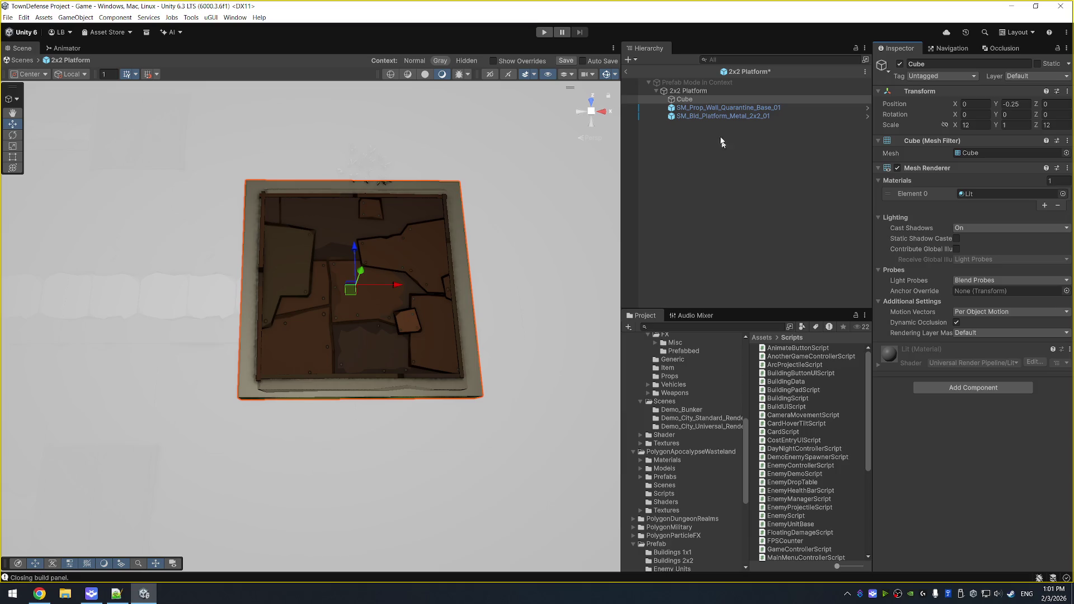
Select the Cube among the prefab's children to start renaming it.
left_click(688, 91)
left_click(687, 99)
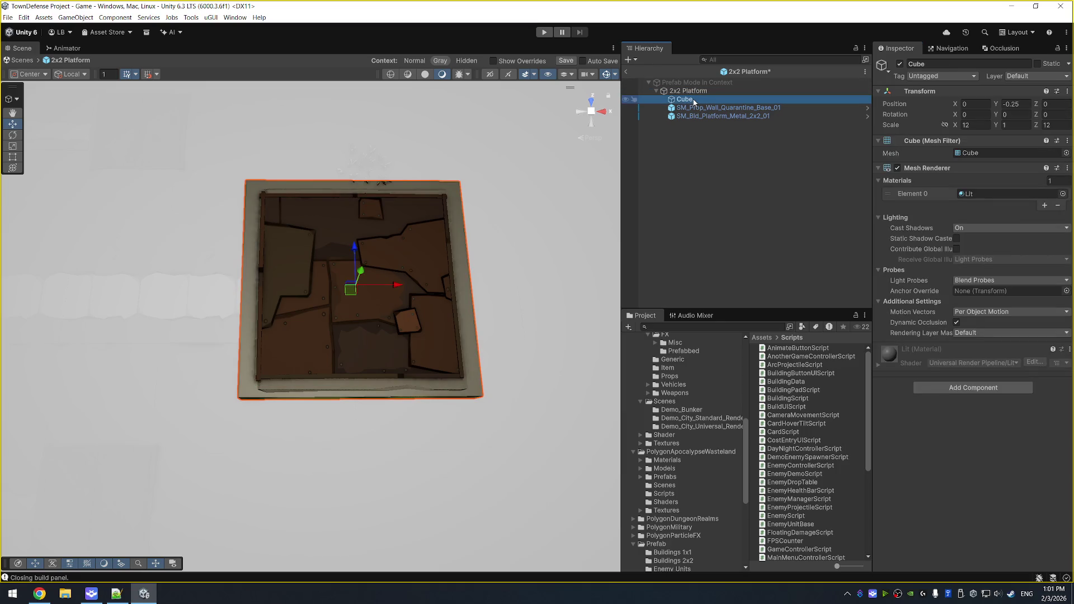
left_click(693, 100)
Name the cube 'Selection Indicator Object' and confirm the new name.
type("S")
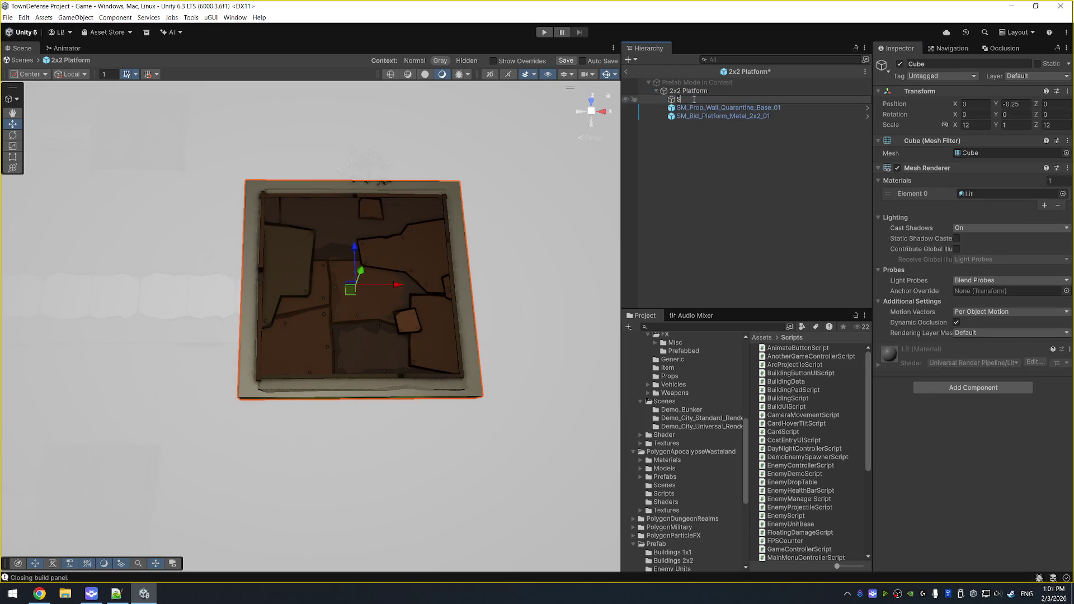
type("election Indicator O")
type("bject")
key("Return")
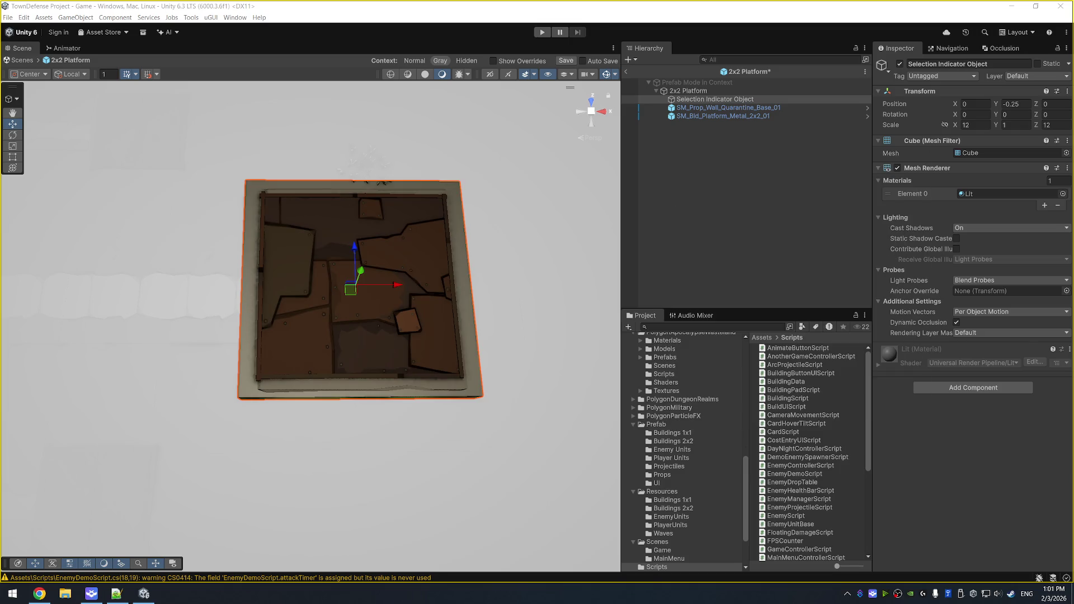
key("alt+Tab")
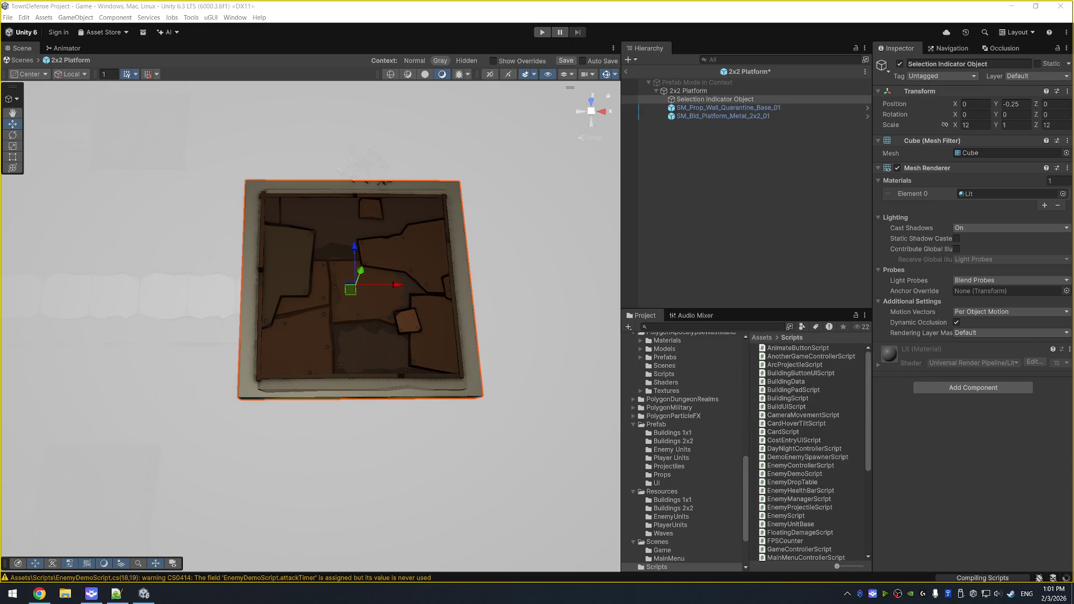
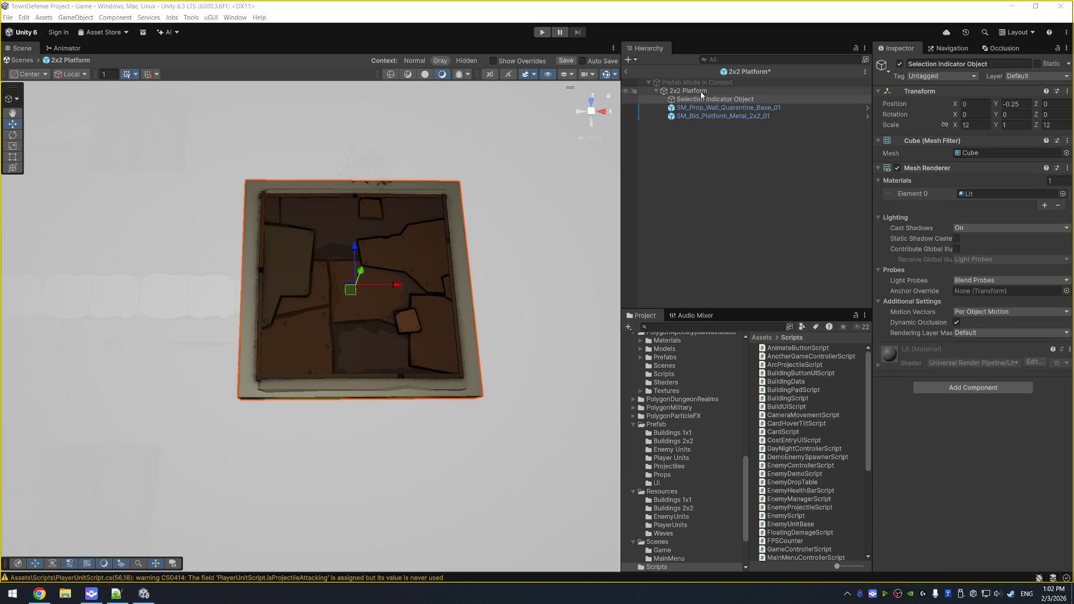
Assign the Selection Indicator Object as the 2x2 Platform's highlight object.
left_click(700, 92)
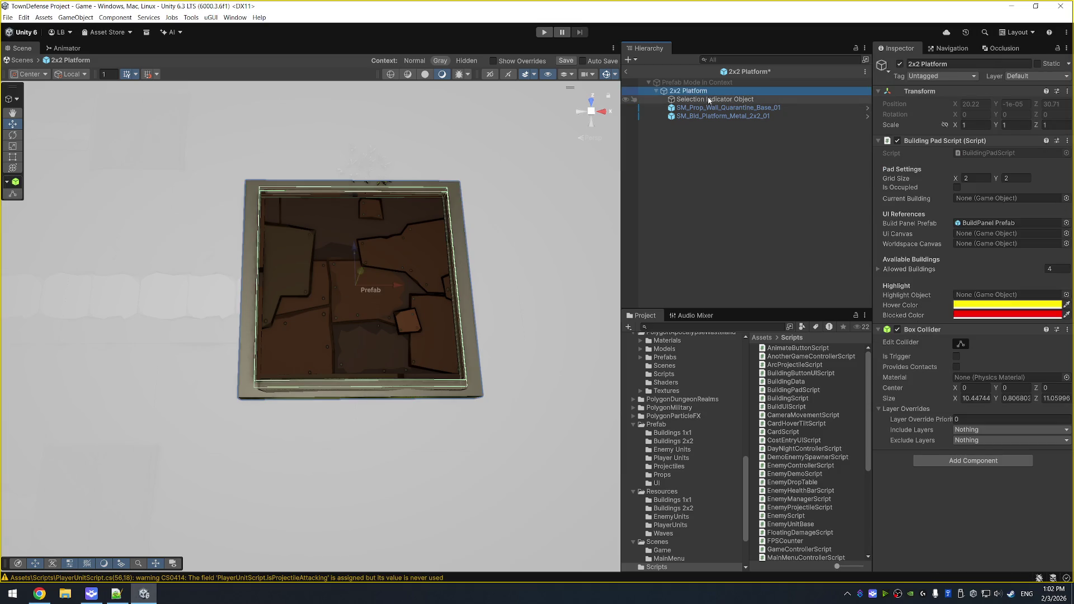
mouse_move(708, 100)
left_mouse_down()
mouse_move(984, 247)
mouse_move(1013, 297)
left_mouse_up()
left_click(756, 99)
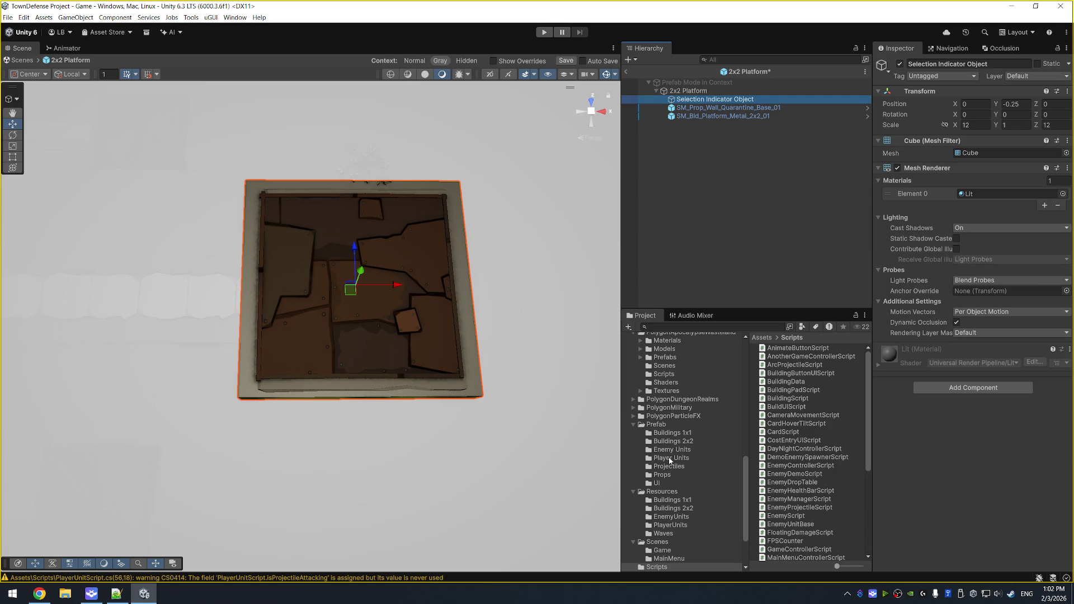
Create a 'Selection Indicator' material in Materials with a Transparent surface type.
scroll(669, 460, "up", 10)
left_click(661, 406)
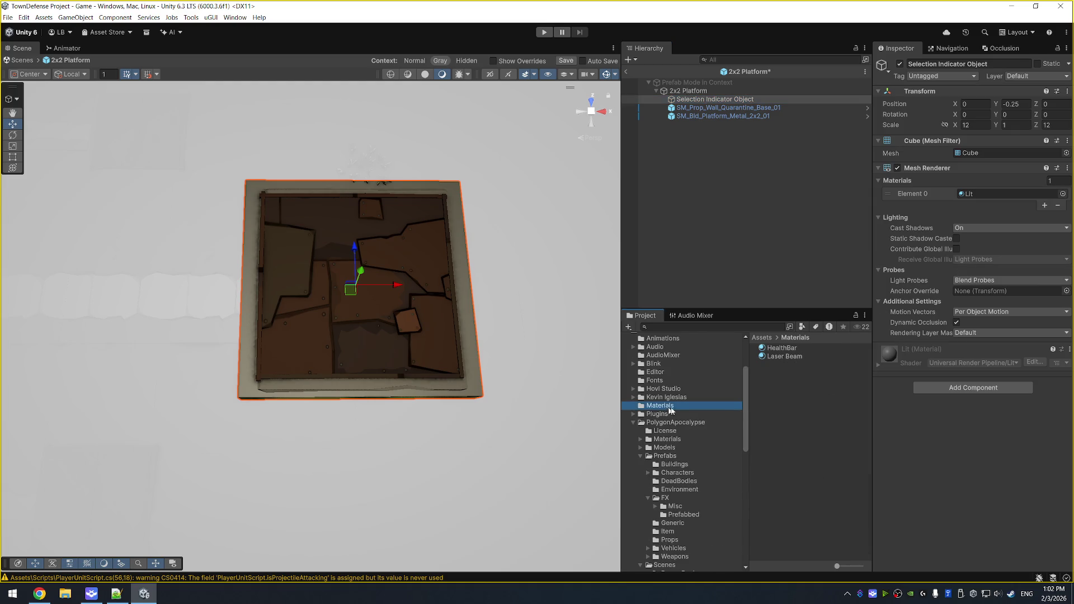
right_click(789, 395)
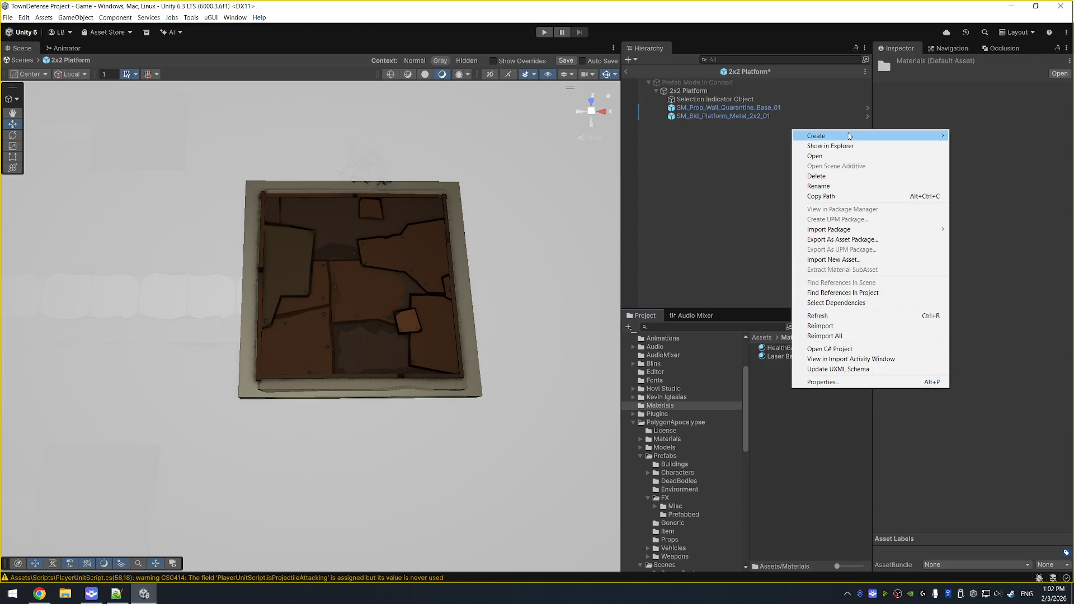
mouse_move(898, 141)
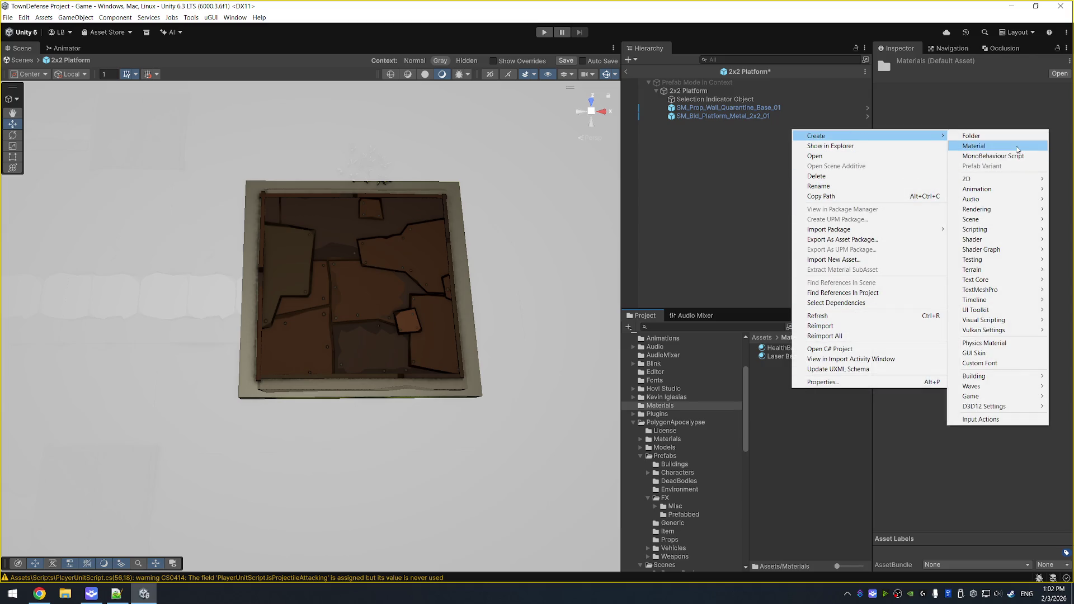
left_click(1015, 146)
type("Selectio")
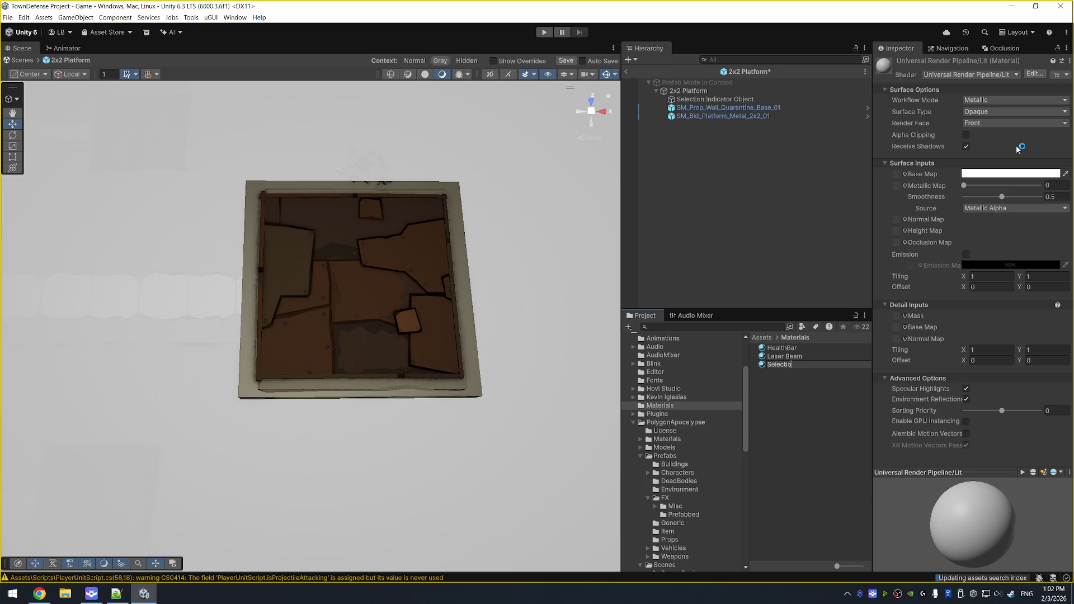
type("n Indi")
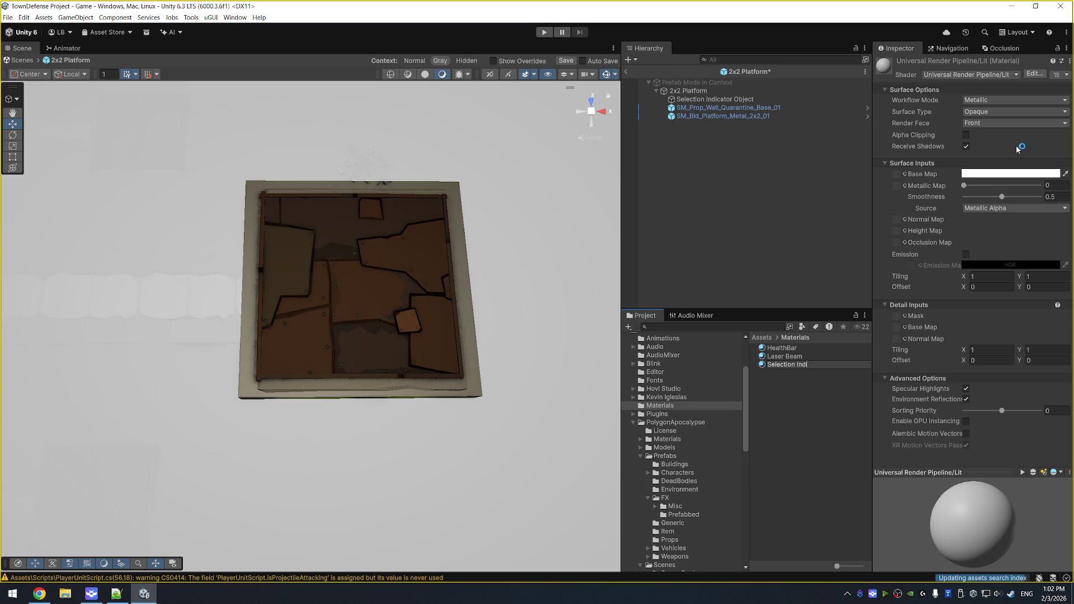
type("cator")
key("Return")
left_click(983, 112)
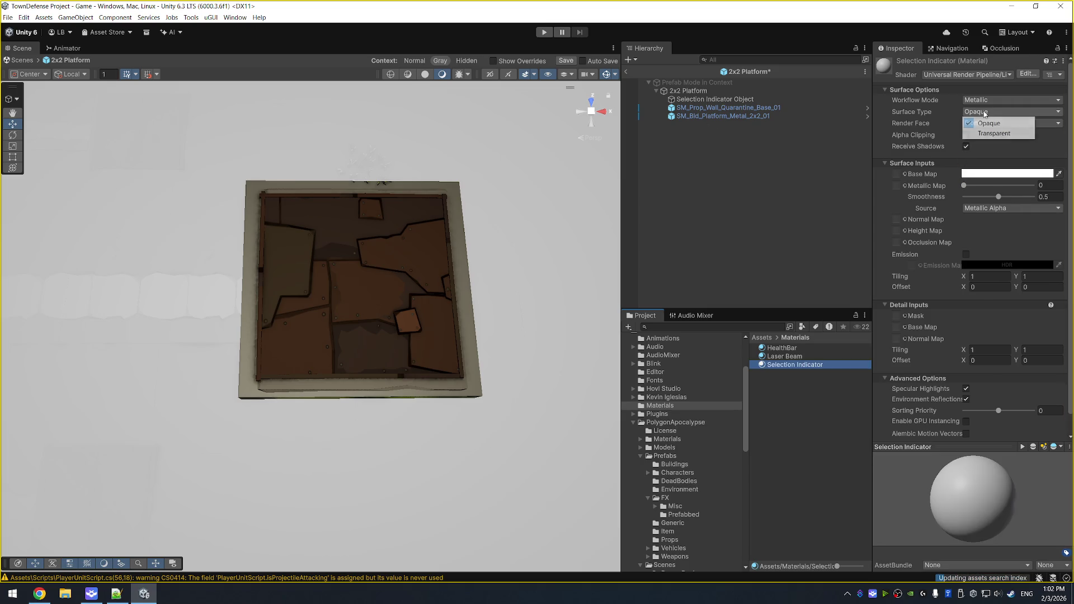
left_click(993, 133)
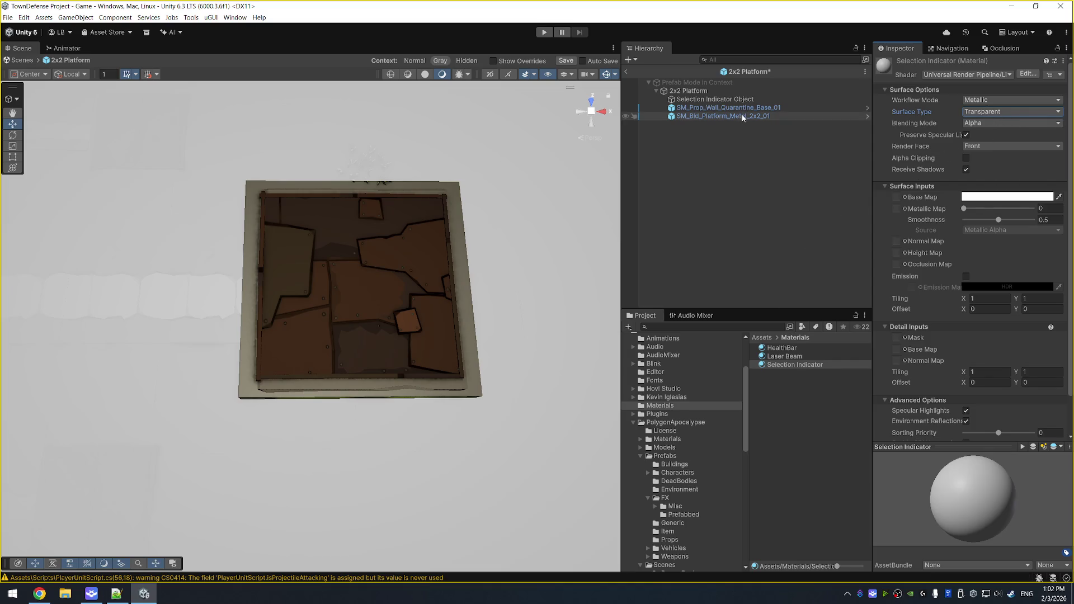
Apply the Selection Indicator material to the indicator cube's Mesh Renderer.
left_click(753, 99)
left_click(790, 367)
left_click_drag(790, 365, 996, 200)
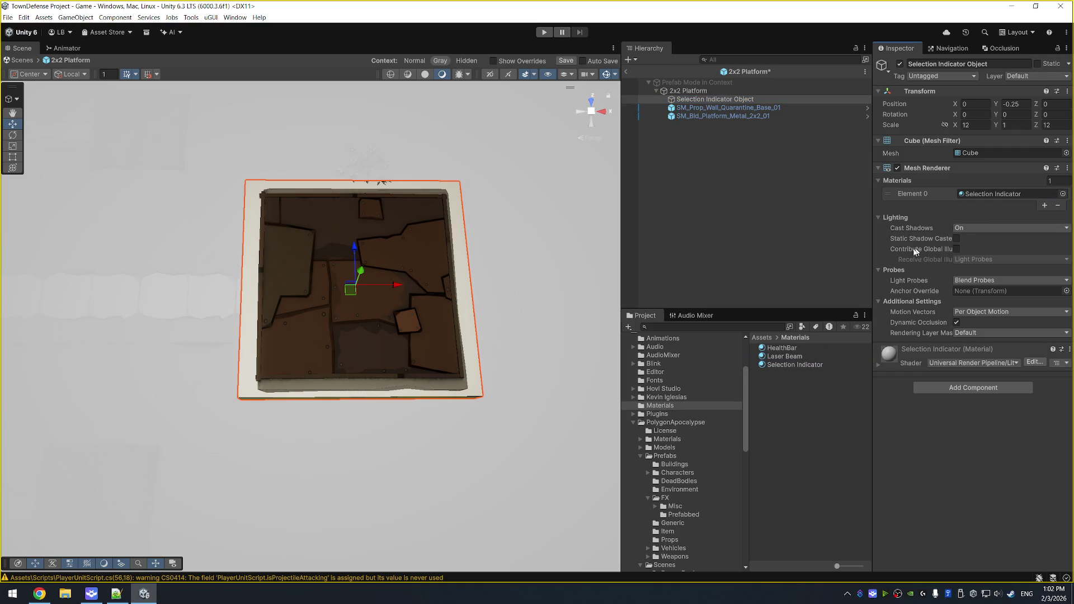
mouse_move(556, 339)
left_mouse_down()
mouse_move(582, 297)
mouse_move(581, 369)
left_mouse_up()
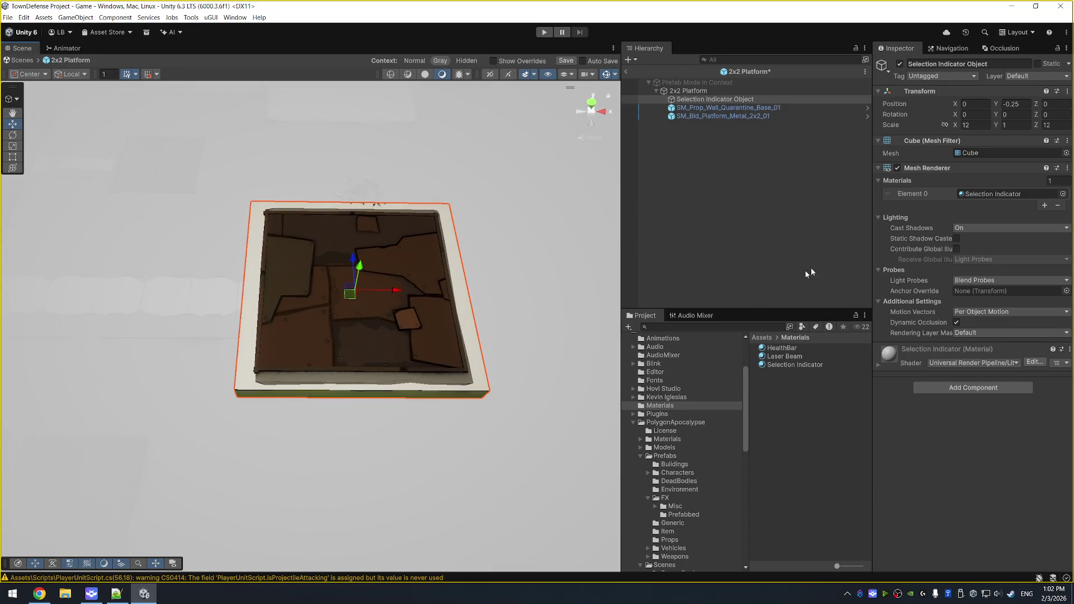
left_click(794, 367)
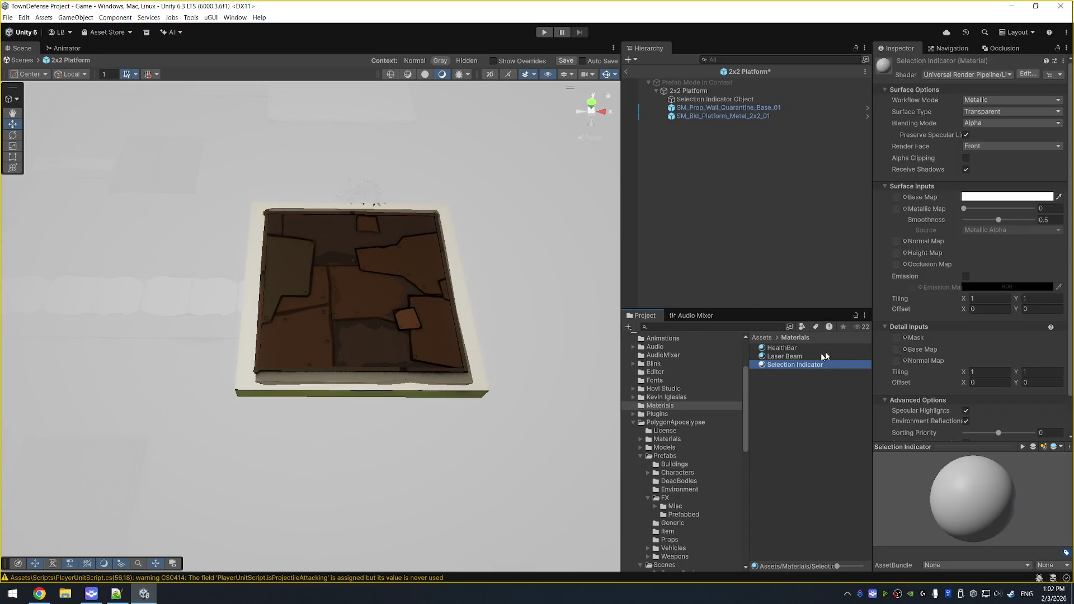
Set the Selection Indicator material's base colour alpha to 0.5.
left_click(1023, 197)
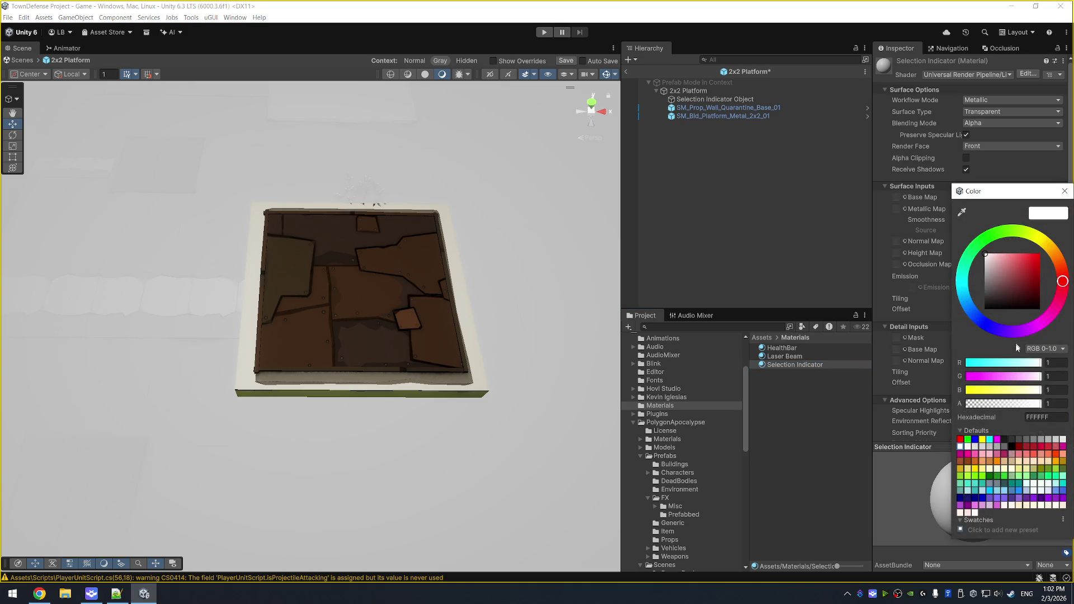
left_click(1022, 405)
left_click_drag(1022, 407, 1005, 405)
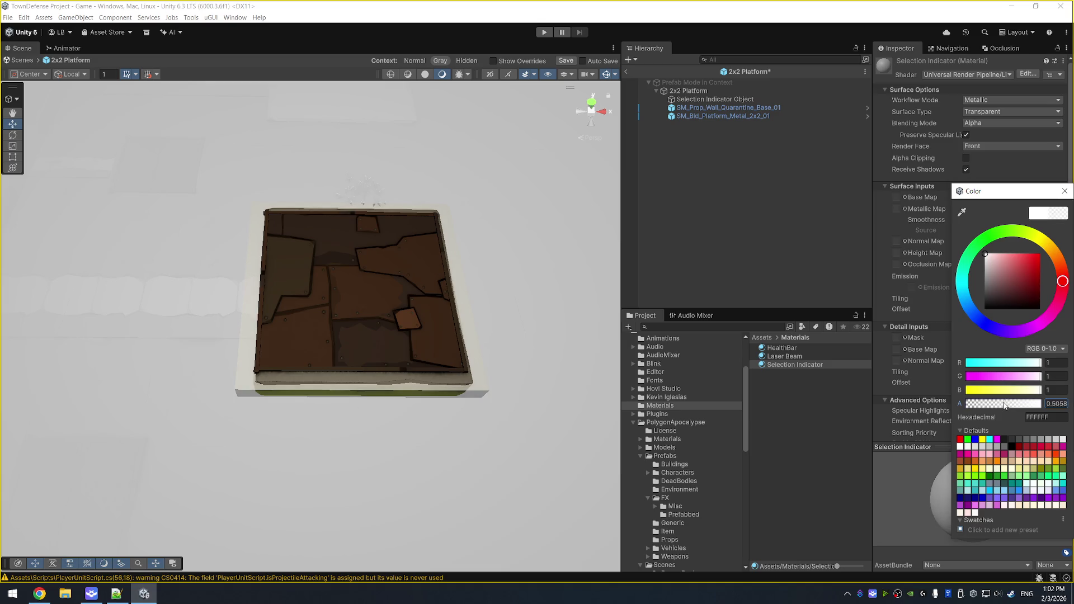
left_click(1062, 403)
key("BackSpace")
type("0.5")
key("Return")
left_click(1065, 191)
Link the indicator as Highlight Object, make the hover colour green, and save the prefab.
left_click(727, 92)
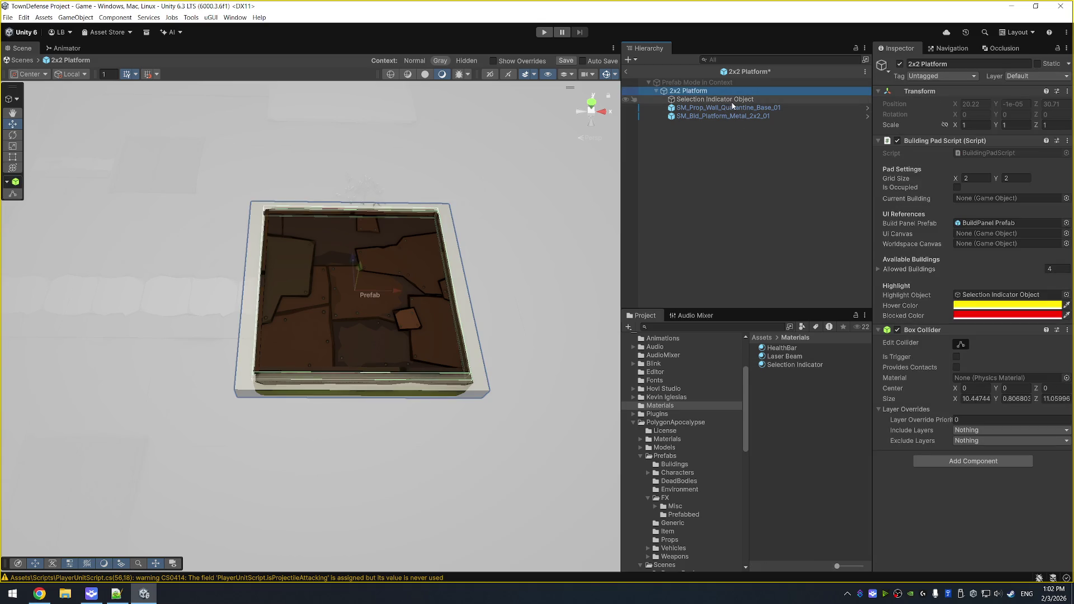
mouse_move(732, 100)
left_mouse_down()
mouse_move(923, 273)
mouse_move(1021, 300)
mouse_move(993, 274)
left_mouse_up()
left_click(1021, 305)
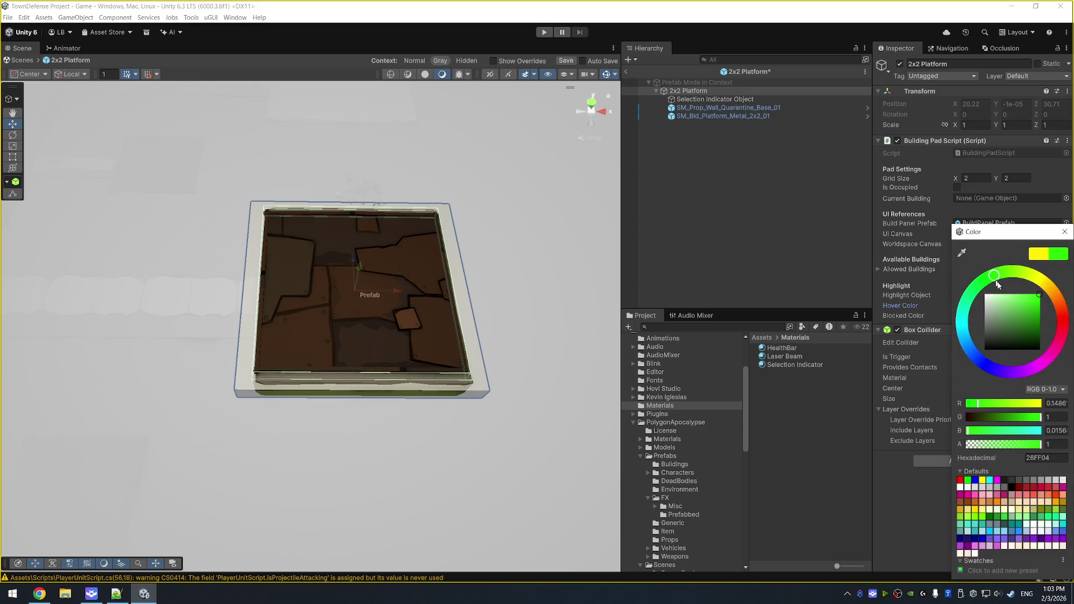
left_click(1065, 231)
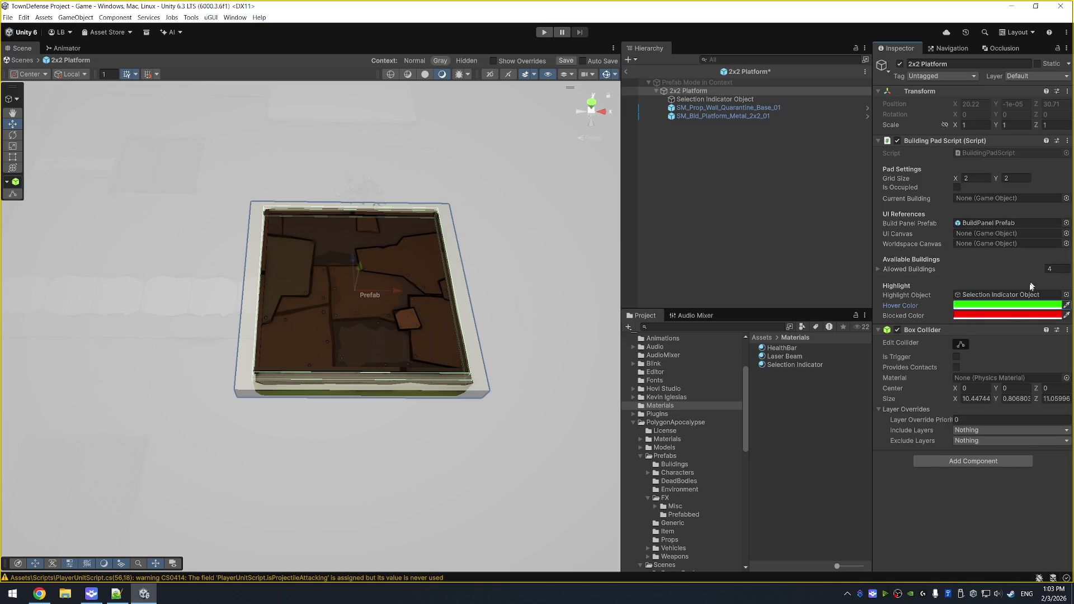
key("ctrl+s")
left_click(626, 72)
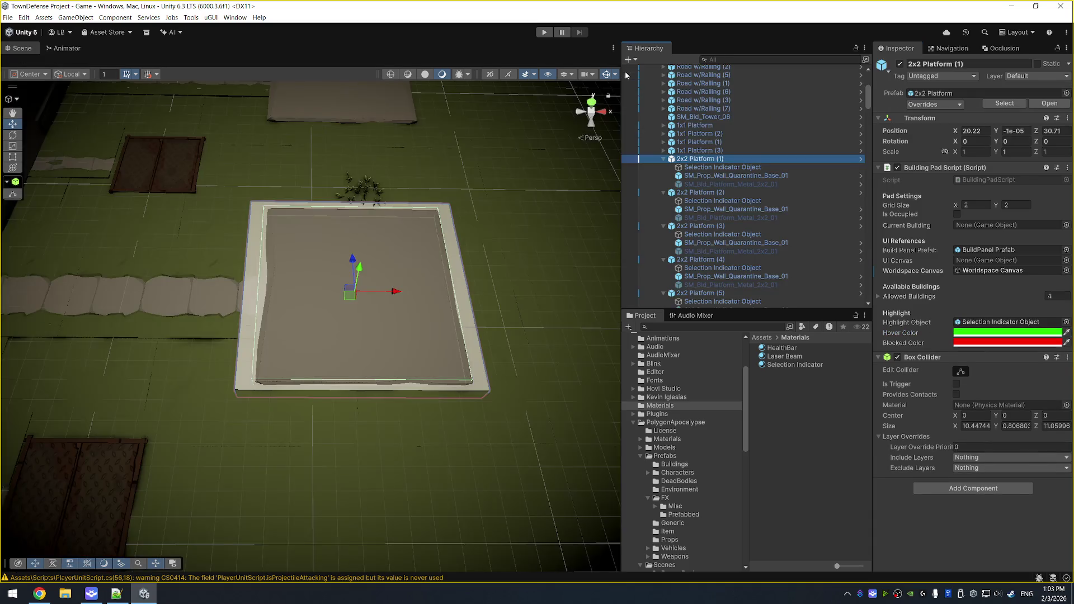
Deactivate the Selection Indicator Object on the 2x2 Platform (1) instance.
left_click(706, 168)
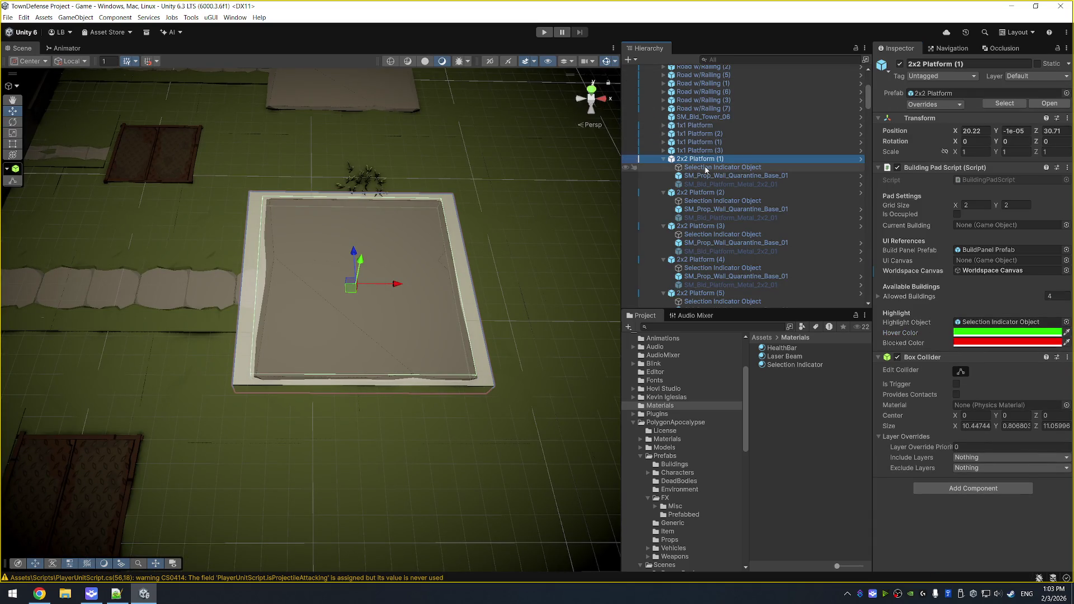
left_click(900, 68)
left_click(899, 65)
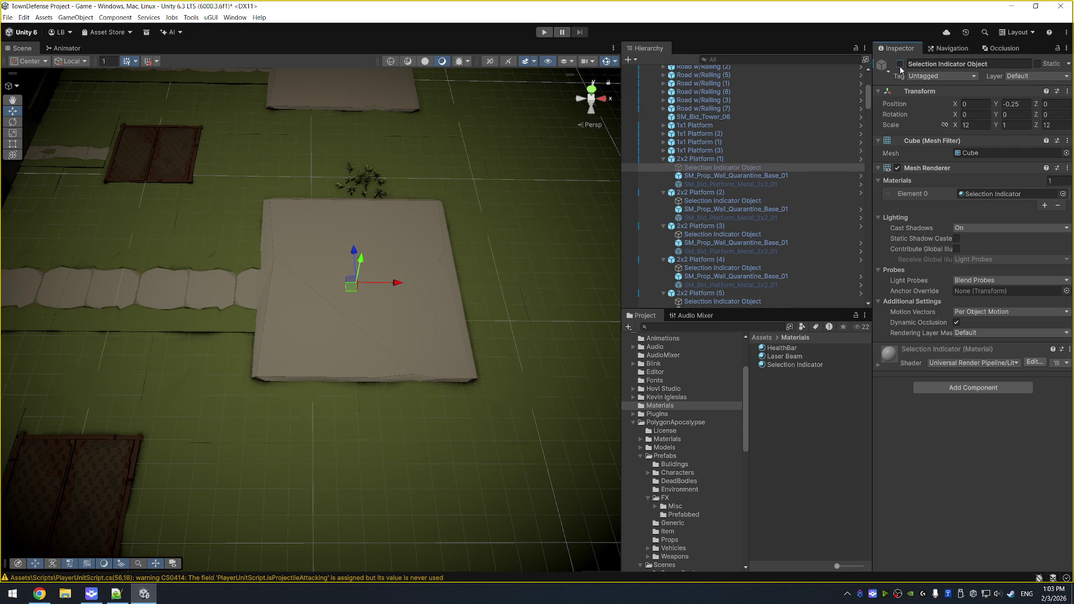
Check the platform prefab in context, then return to the scene and enter Play mode.
left_click(723, 160)
right_click(723, 159)
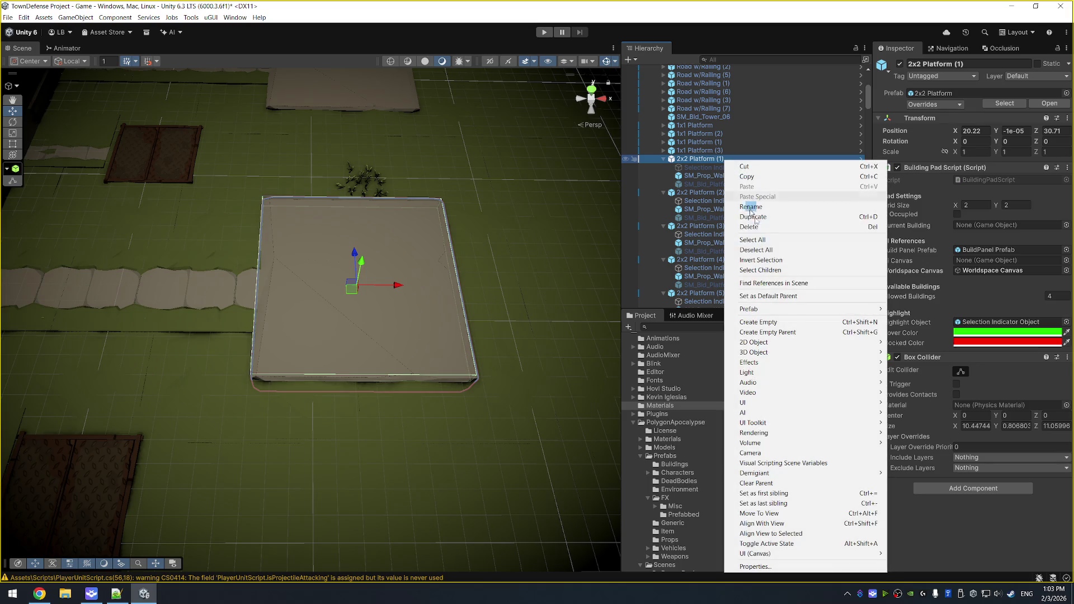
mouse_move(794, 309)
left_click(931, 309)
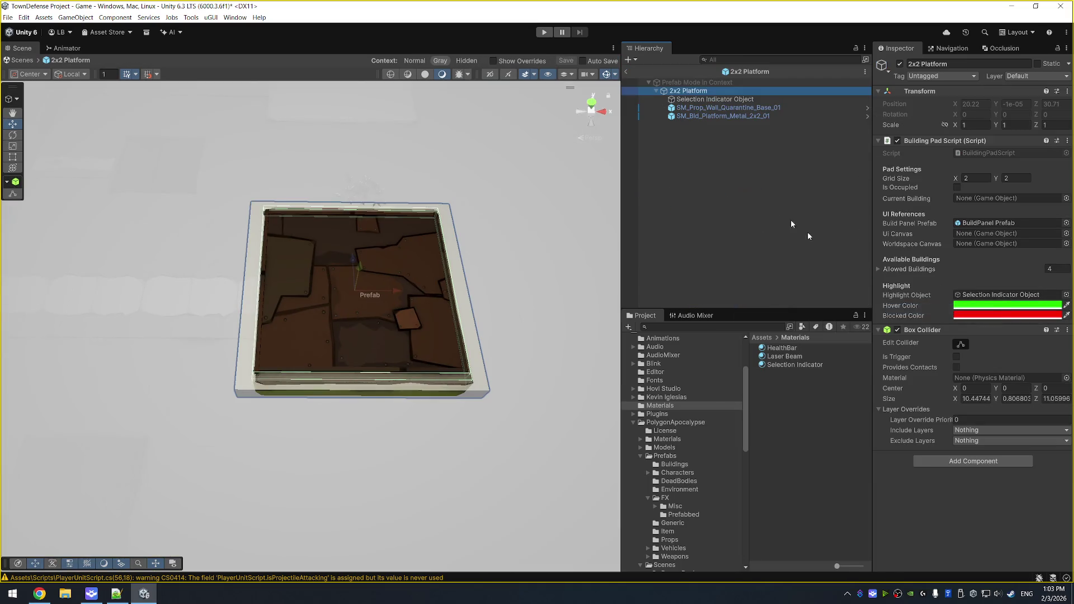
left_click(726, 100)
right_click(725, 100)
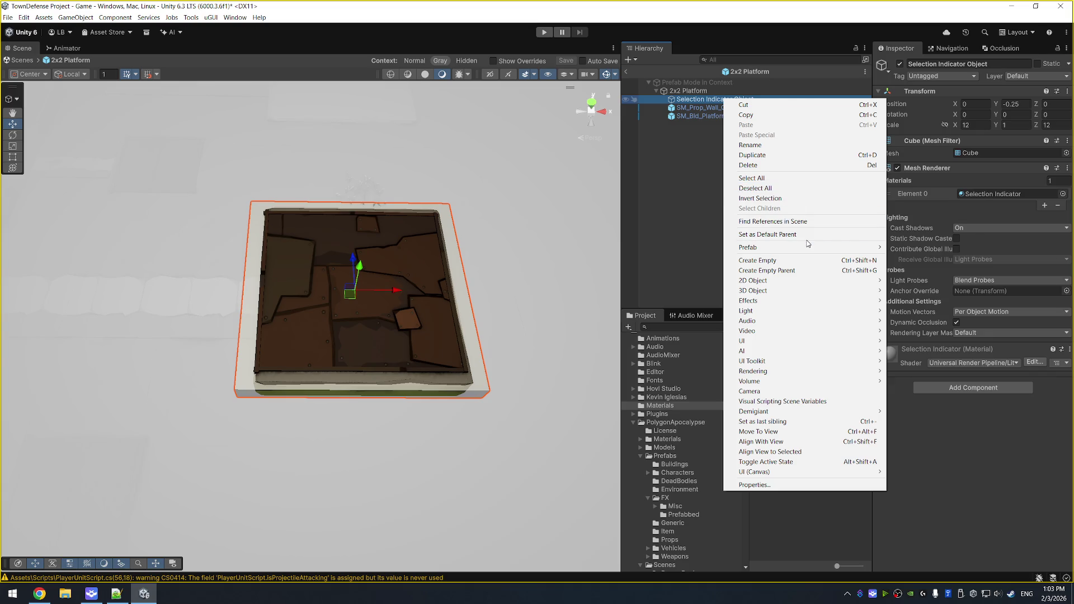
mouse_move(831, 249)
key("Escape")
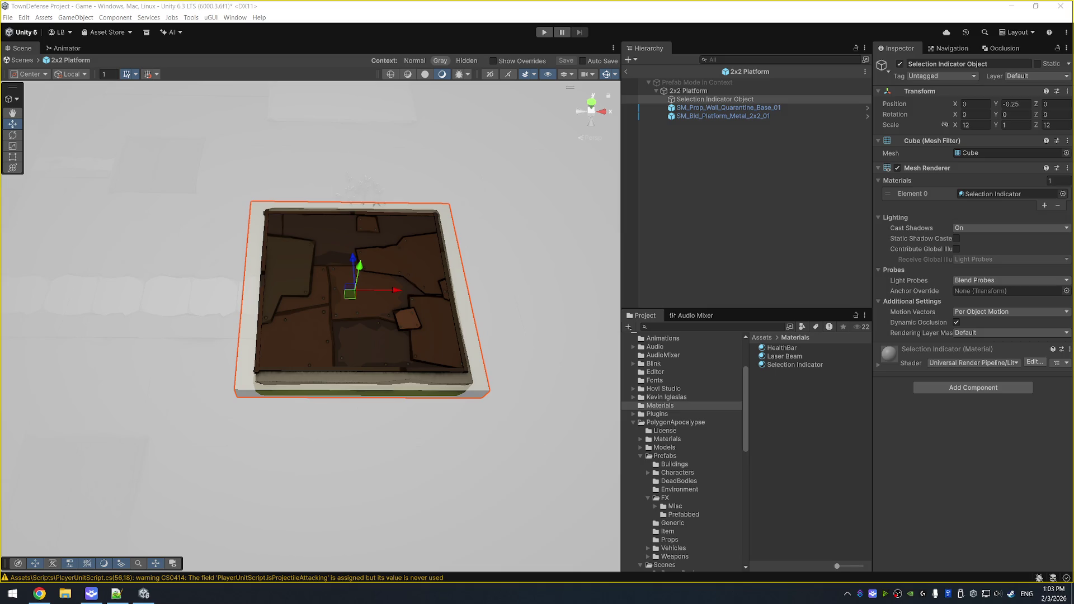
left_click(629, 74)
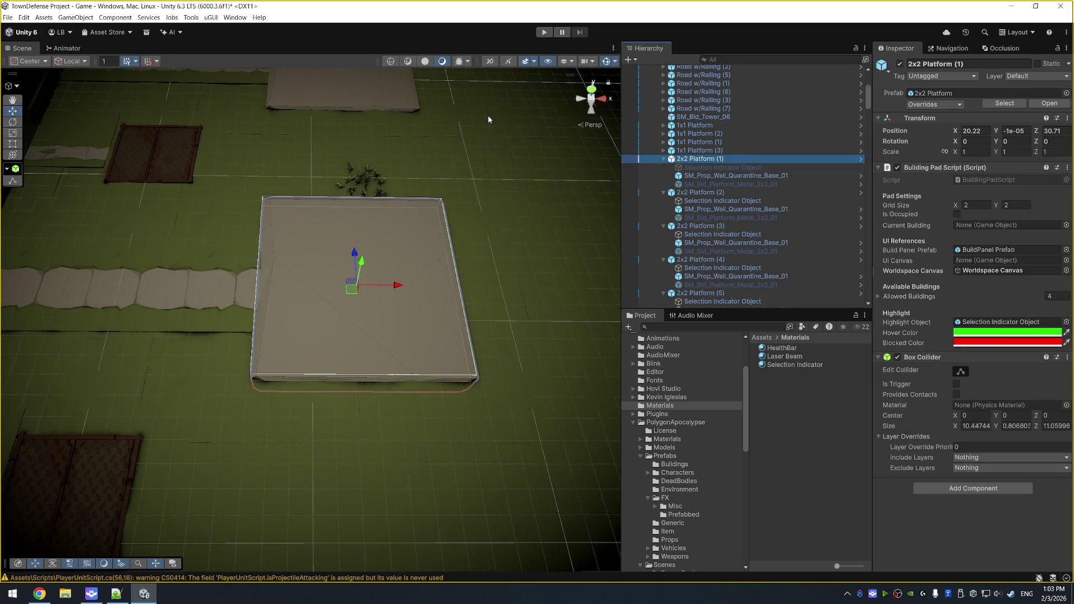
left_click(544, 32)
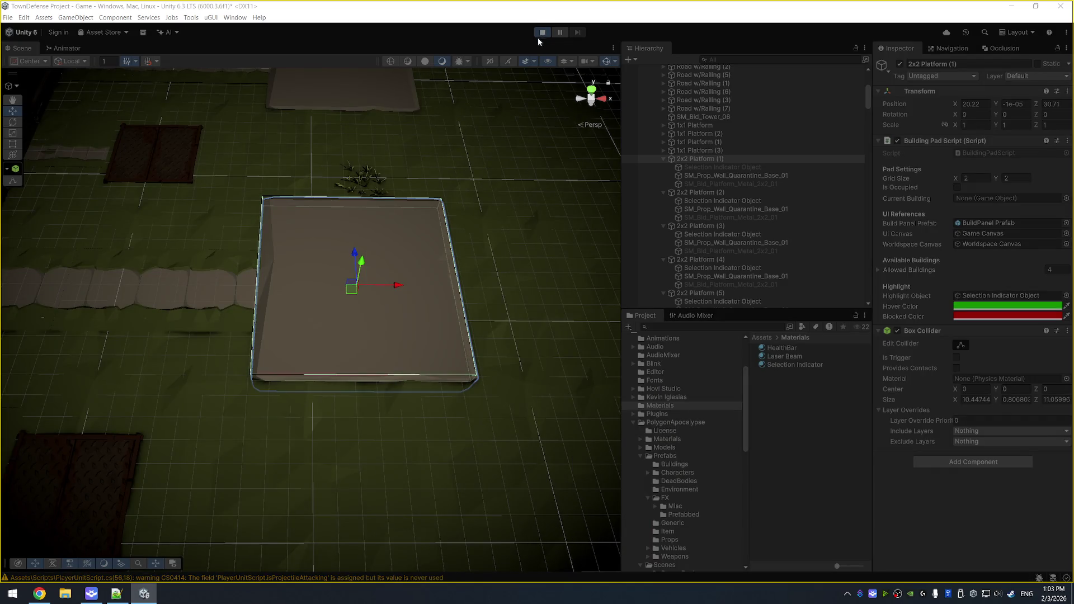
Stop the test, select the 2x2 pad's indicator object, replay briefly, and stop again.
left_click(542, 32)
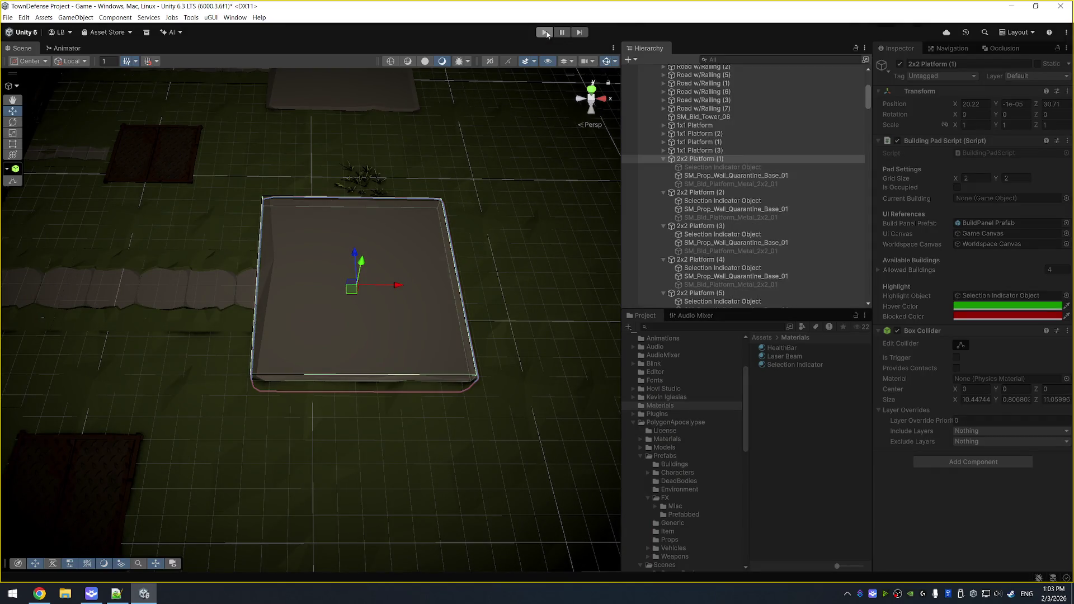
left_click(741, 167)
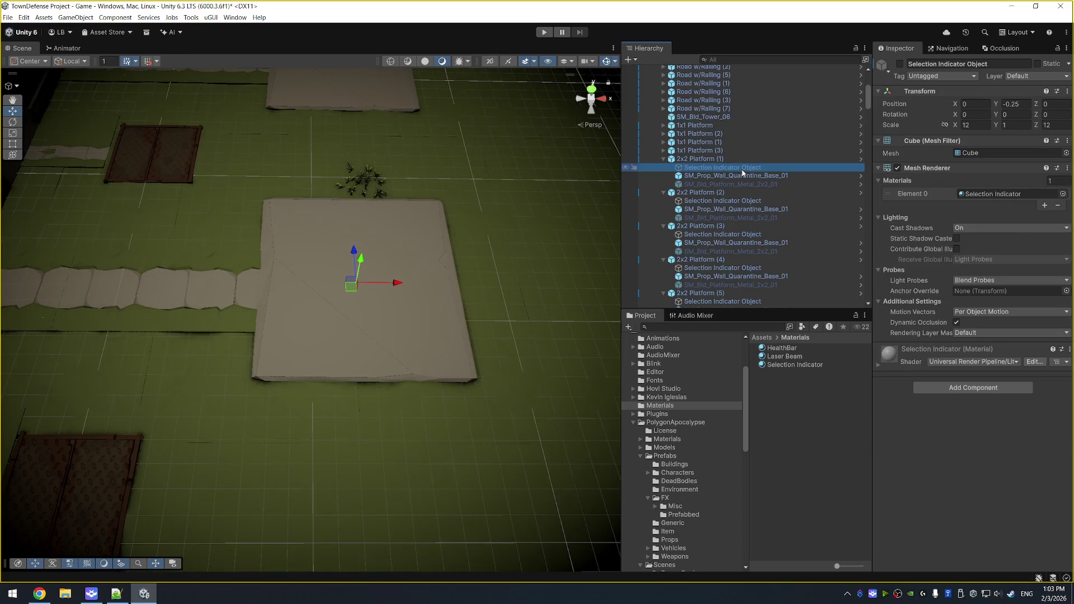
right_click(901, 64)
key("ctrl+p")
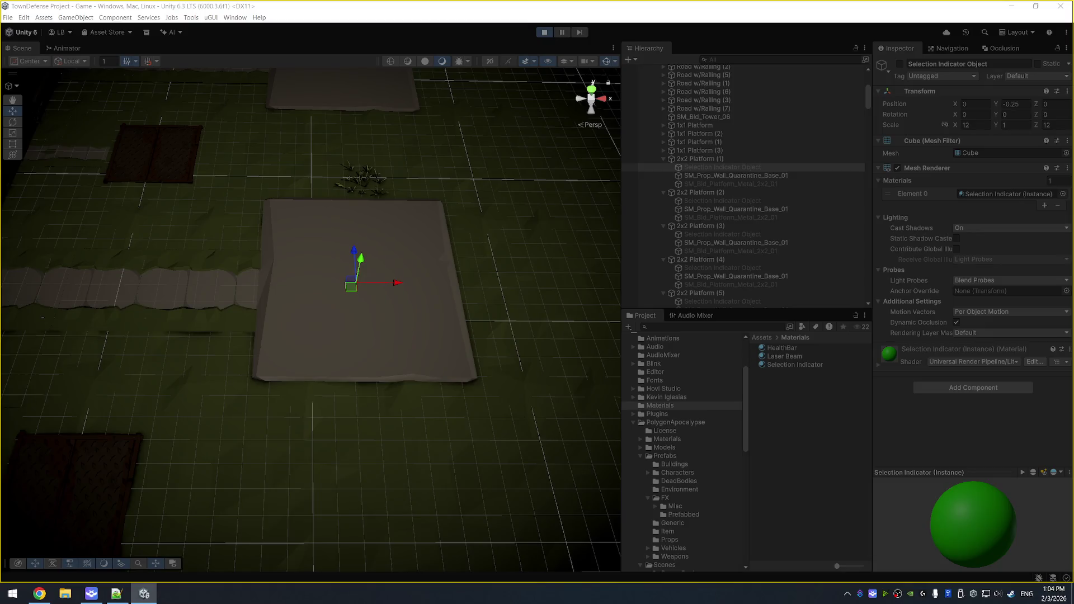
left_click(544, 32)
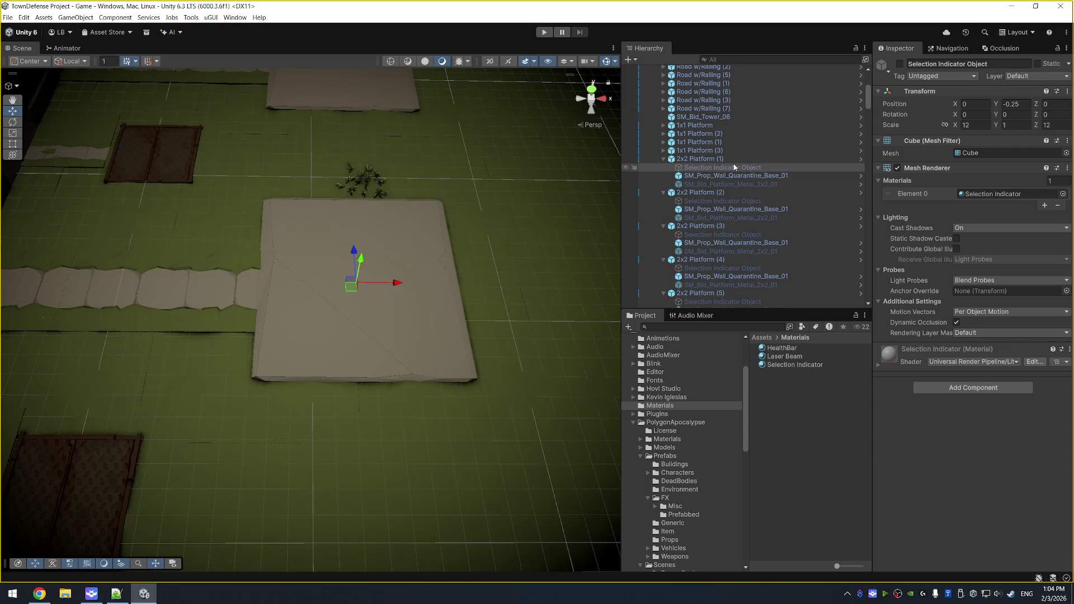
scroll(503, 162, "down", 3)
Revert the wall base prop's transform override on 2x2 Platform (3) and reposition it.
mouse_move(501, 158)
left_mouse_down()
mouse_move(521, 260)
mouse_move(546, 307)
left_mouse_up()
left_click(387, 255)
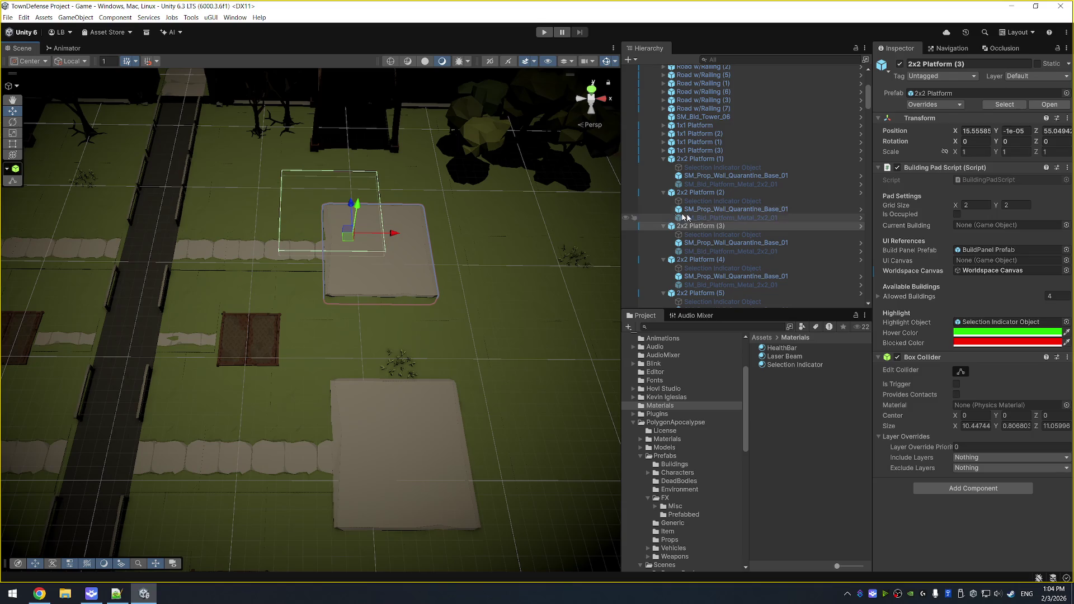
left_click(748, 242)
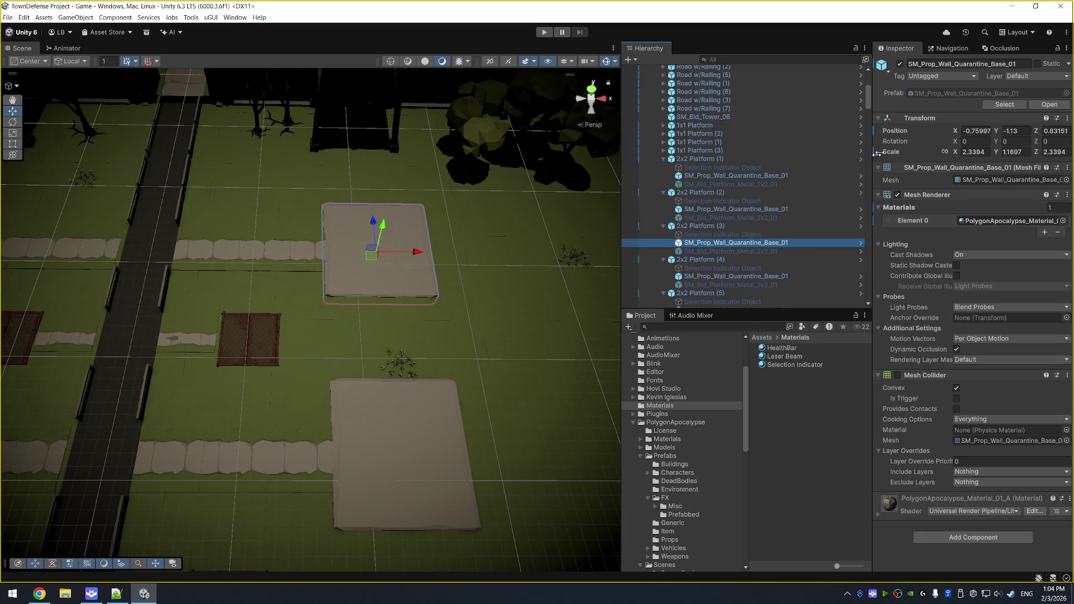
right_click(921, 118)
mouse_move(962, 137)
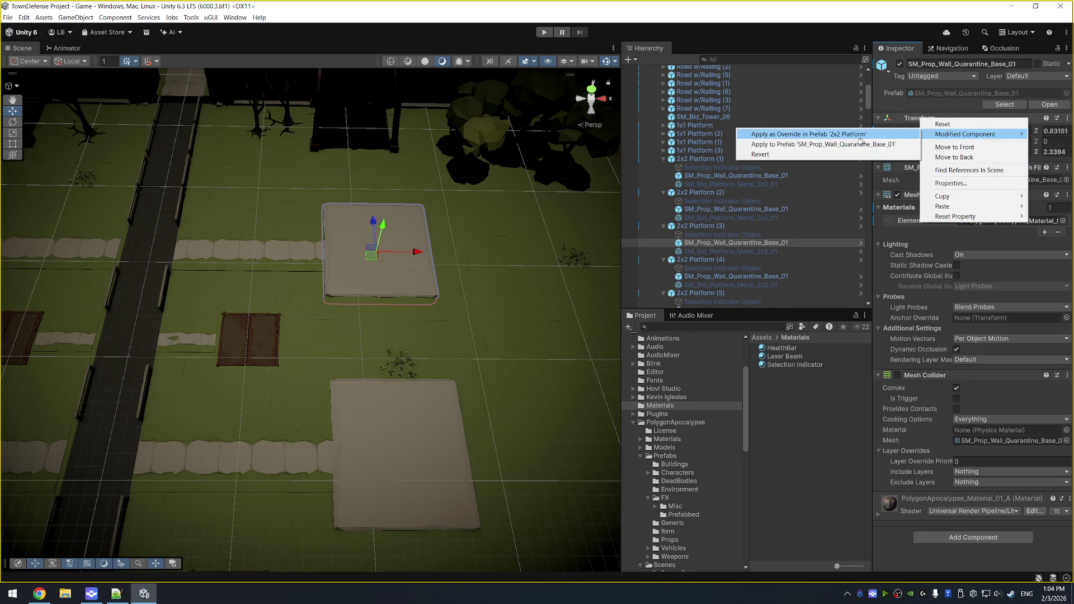
left_click(824, 156)
mouse_move(326, 217)
left_mouse_down()
mouse_move(372, 240)
mouse_move(375, 257)
mouse_move(587, 206)
left_mouse_up()
Revert 2x2 Platform (4)'s wall base prop and move the platform to X -25.45, Z 50.0.
left_click(211, 253)
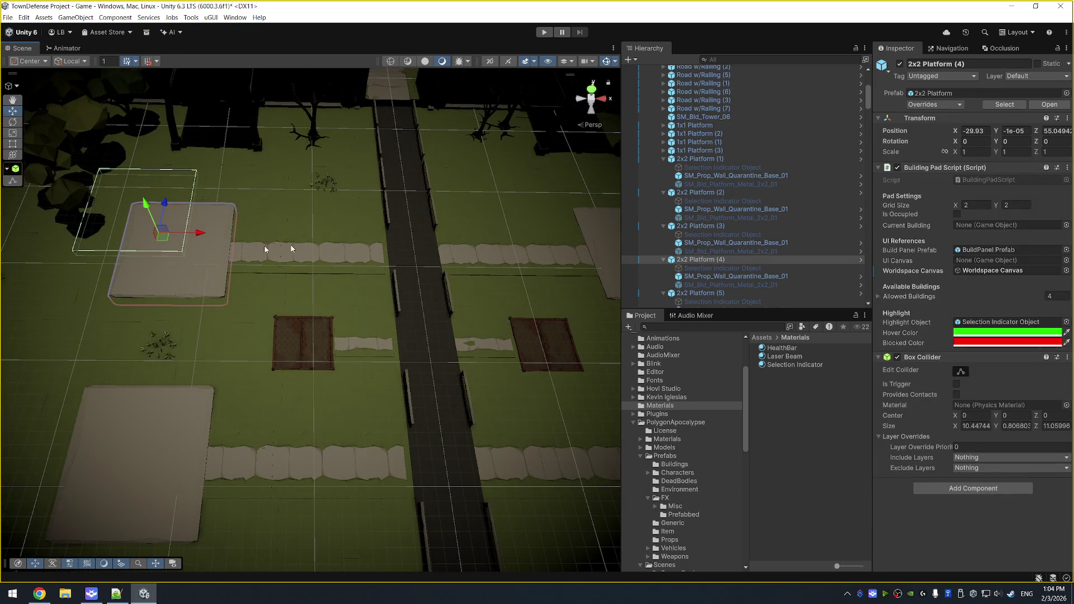
left_click(760, 281)
right_click(924, 119)
mouse_move(955, 138)
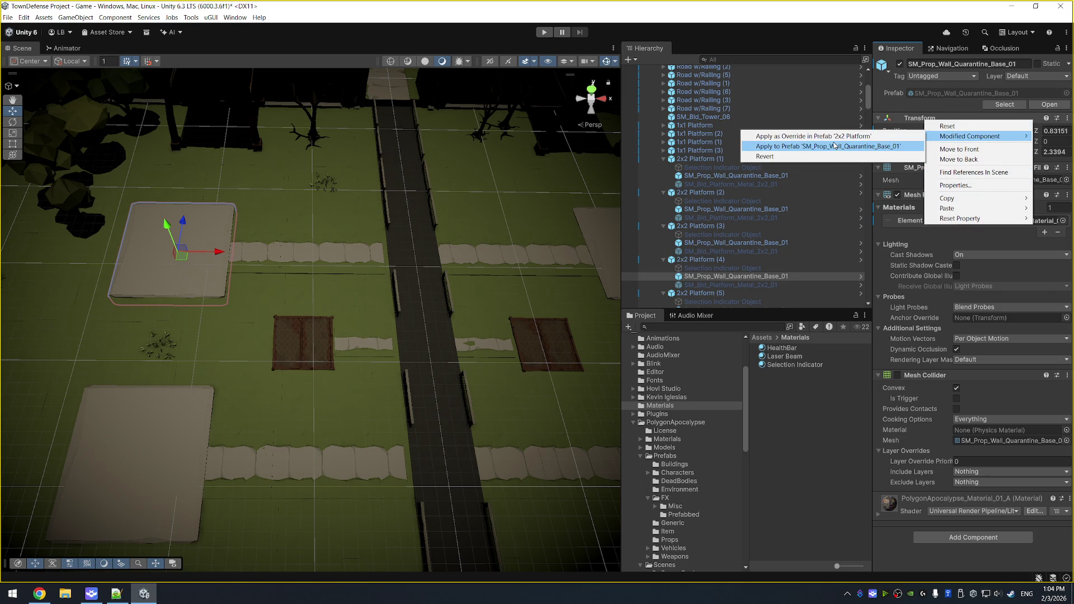
left_click(762, 156)
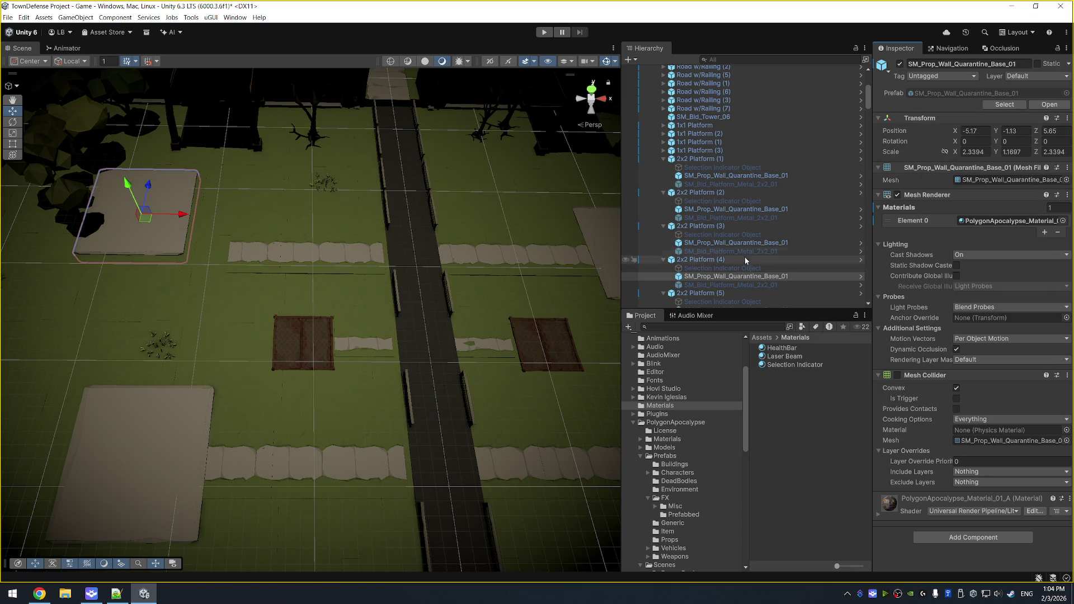
left_click(162, 223)
left_click_drag(146, 218, 187, 255)
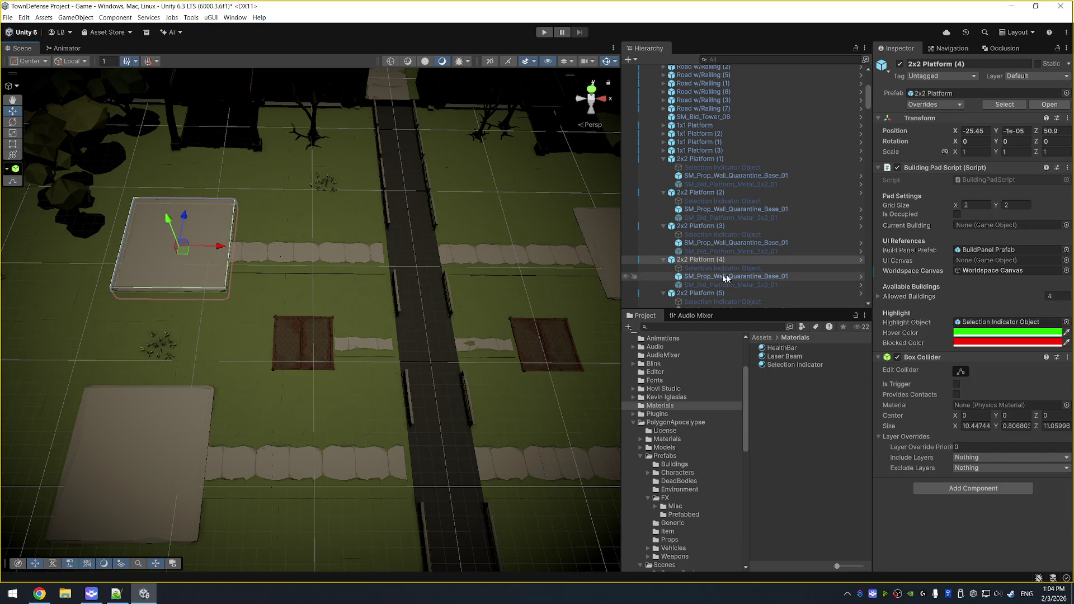
double_click(722, 168)
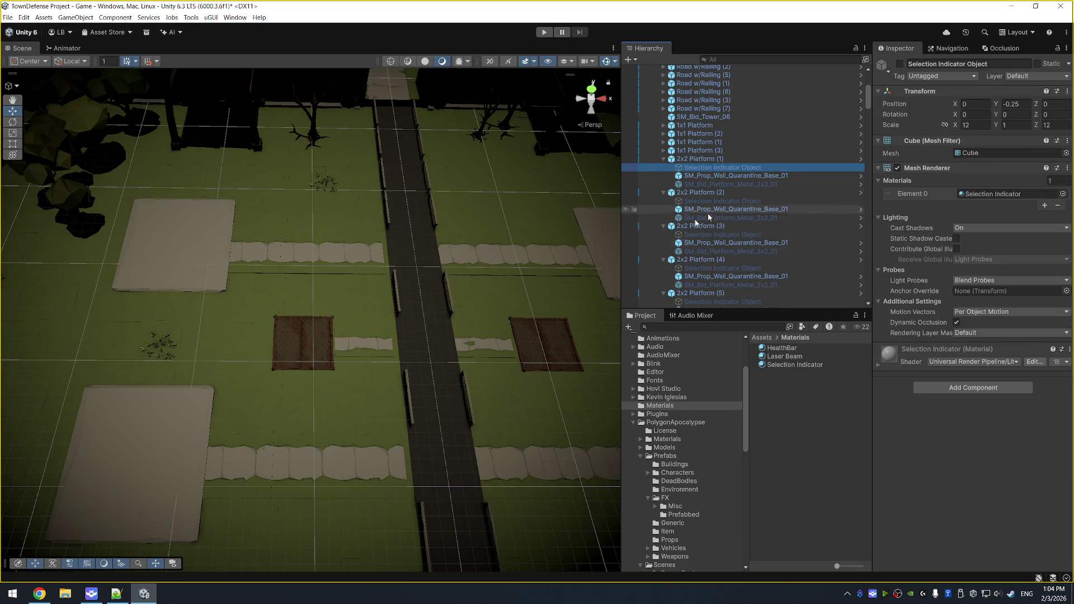
left_click(593, 90)
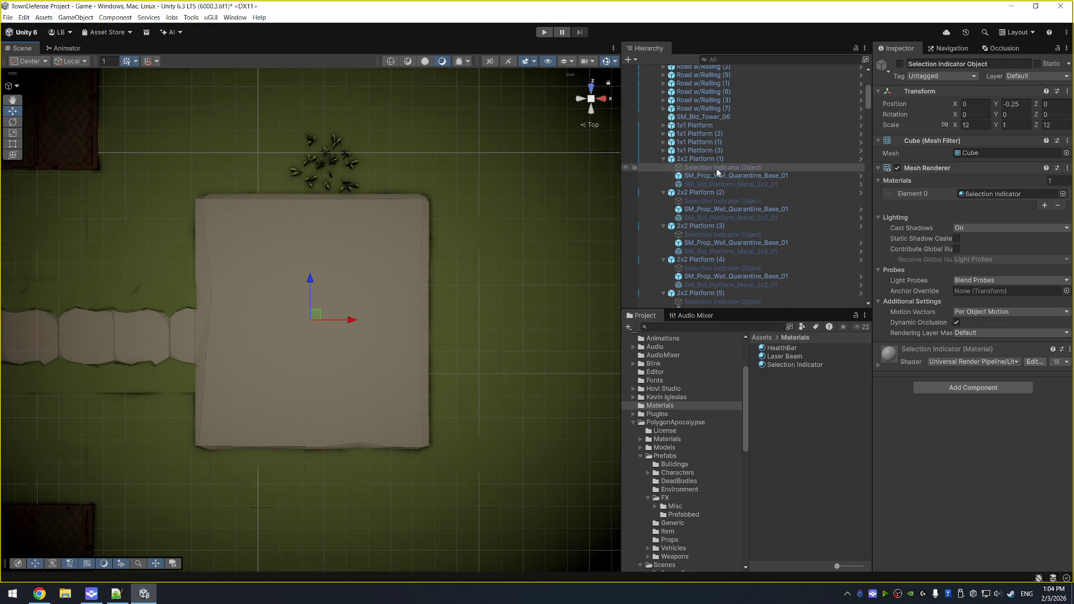
Enable 2x2 Platform (1)'s indicator and scale it to X 11, Z 12 over the pad.
left_click(900, 64)
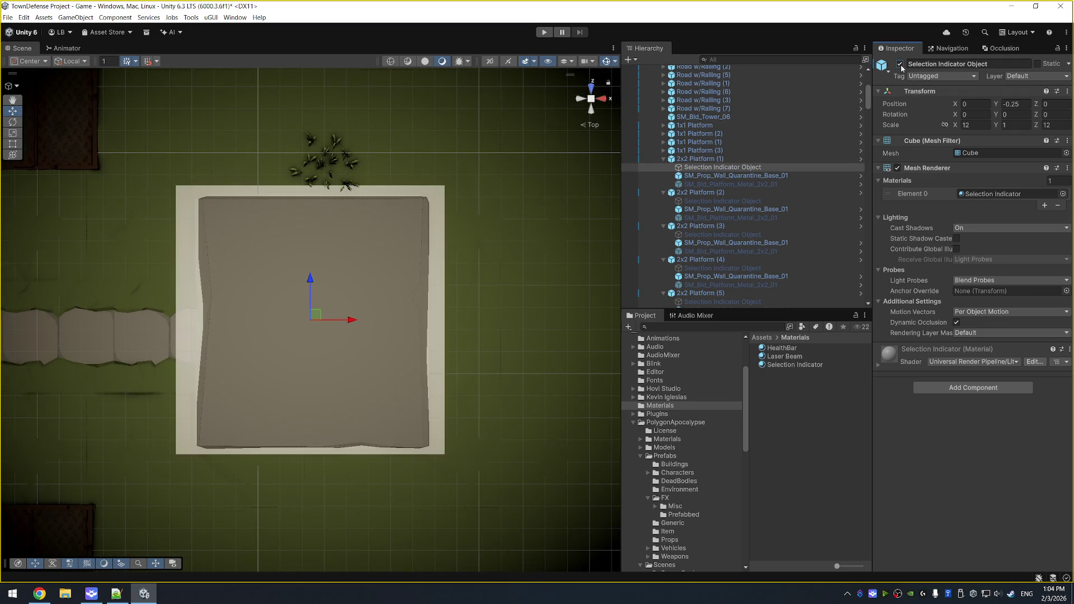
left_click_drag(463, 204, 510, 205)
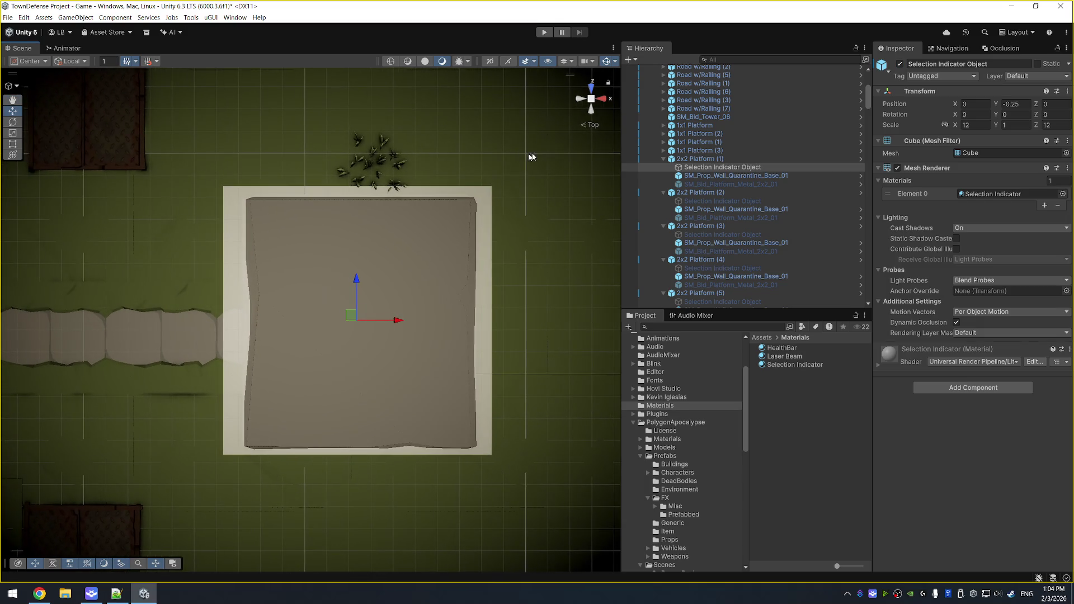
key("r")
mouse_move(397, 321)
left_mouse_down()
mouse_move(352, 318)
mouse_move(402, 322)
left_mouse_up()
key("w")
key("r")
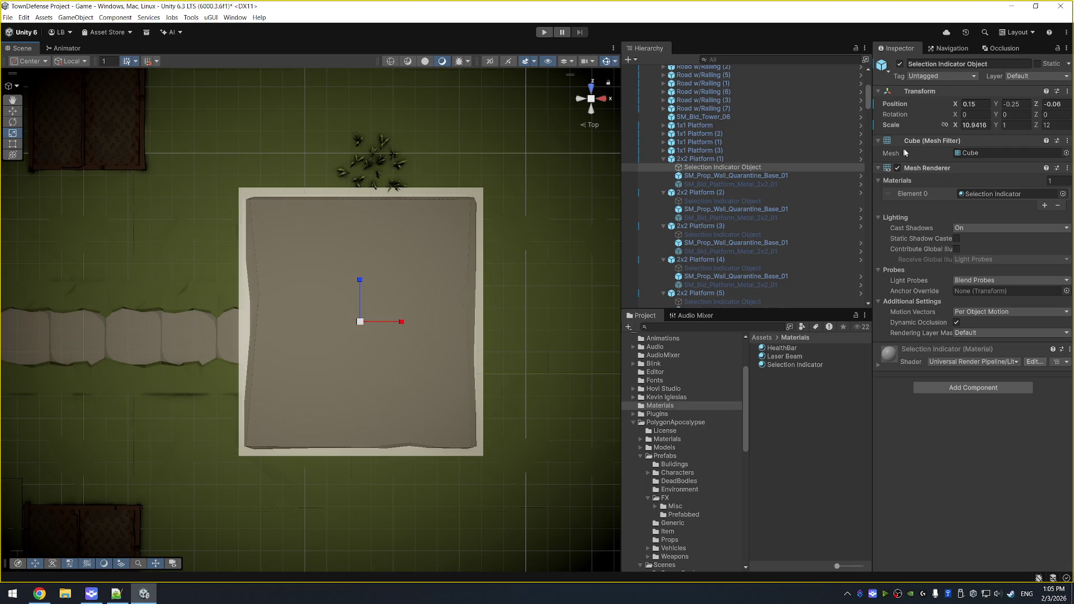
left_click(977, 125)
type("11")
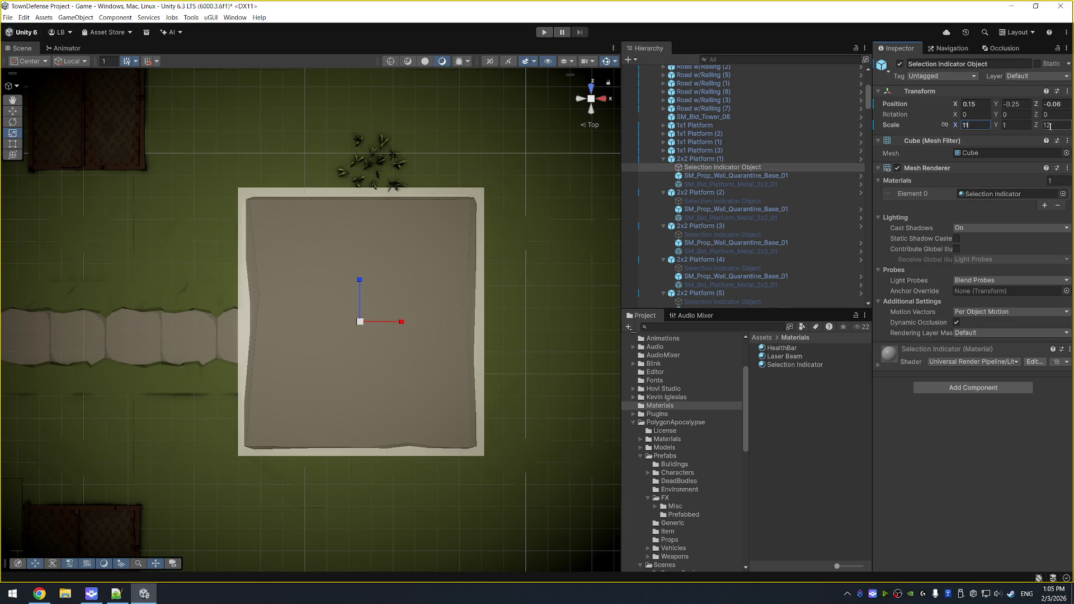
mouse_move(527, 291)
left_mouse_down()
mouse_move(492, 240)
mouse_move(514, 140)
left_mouse_up()
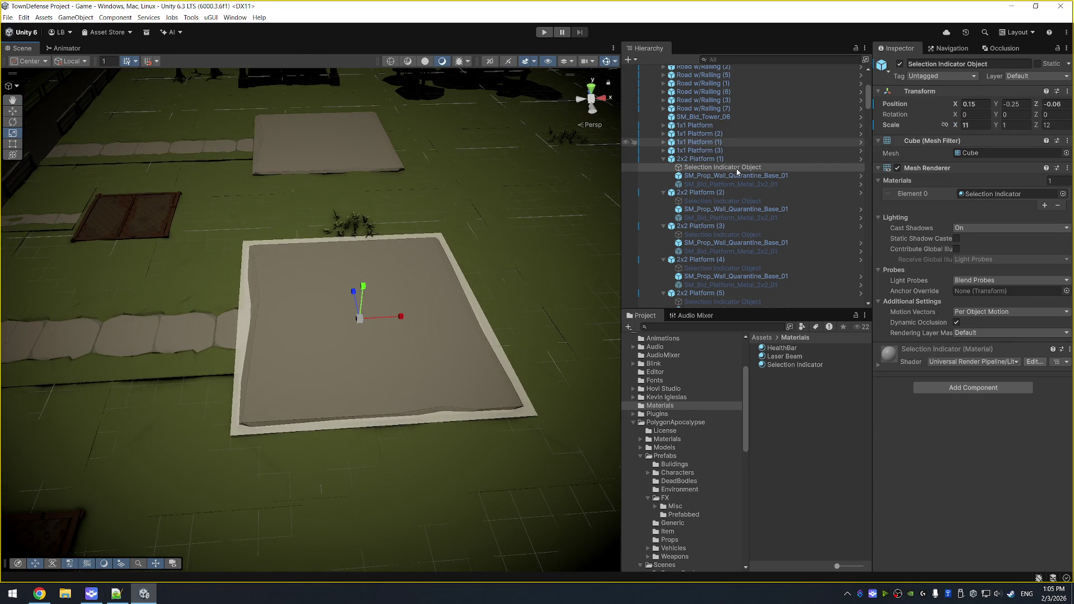
Open the indicator's Element 0 material picker and search for 'partic'.
left_click(1015, 195)
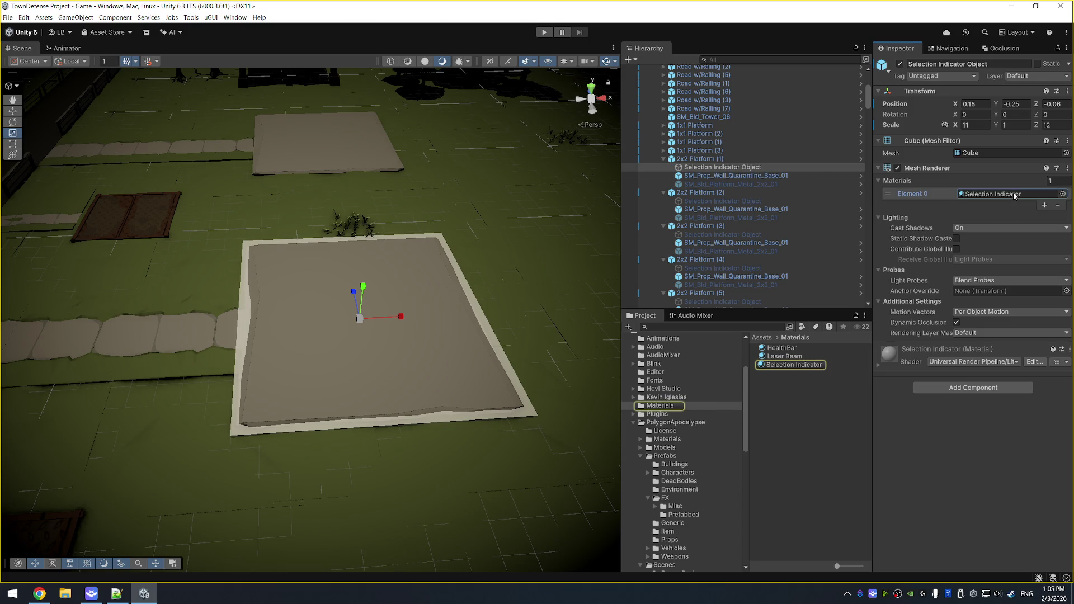
left_click(1062, 194)
type("partic")
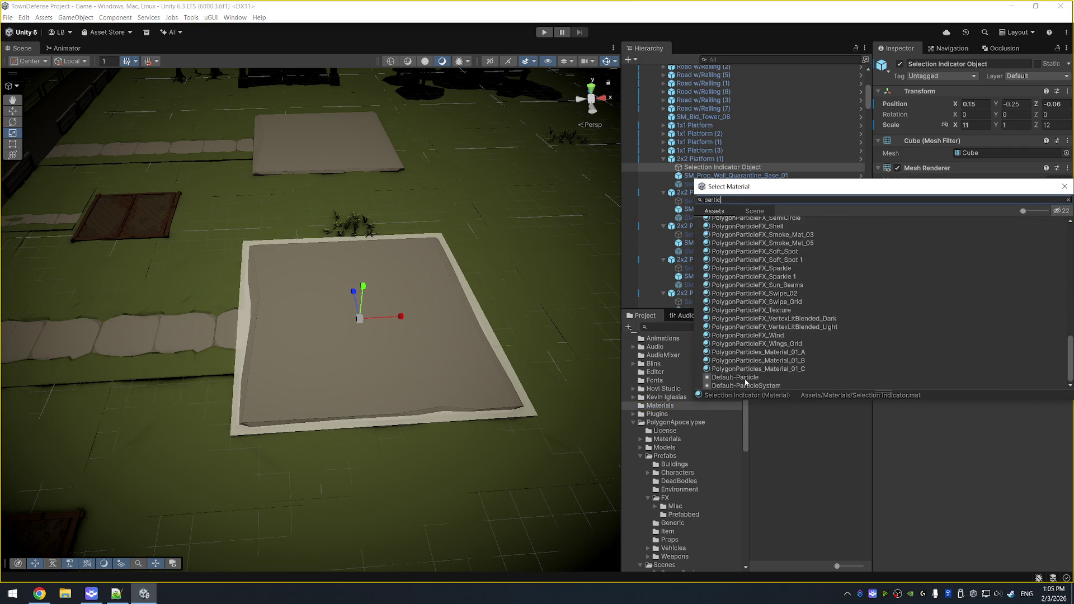
Preview particle materials from Default-Particle and Circle_Particle to MAT_ParticleFX_Glow_Additive, then clear the search.
left_click(745, 378)
scroll(789, 322, "up", 15)
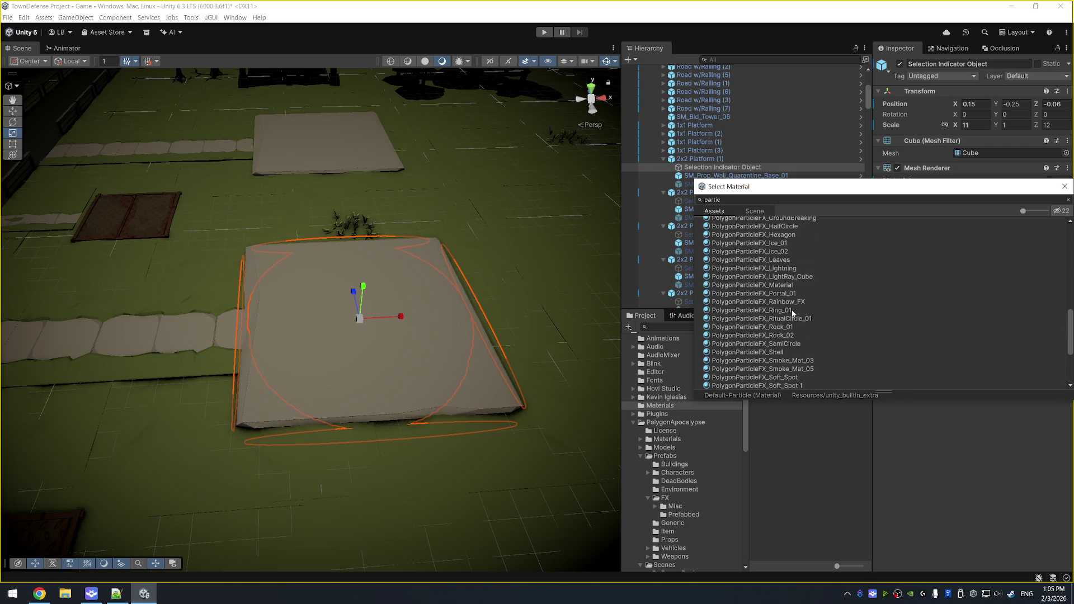
left_click(799, 232)
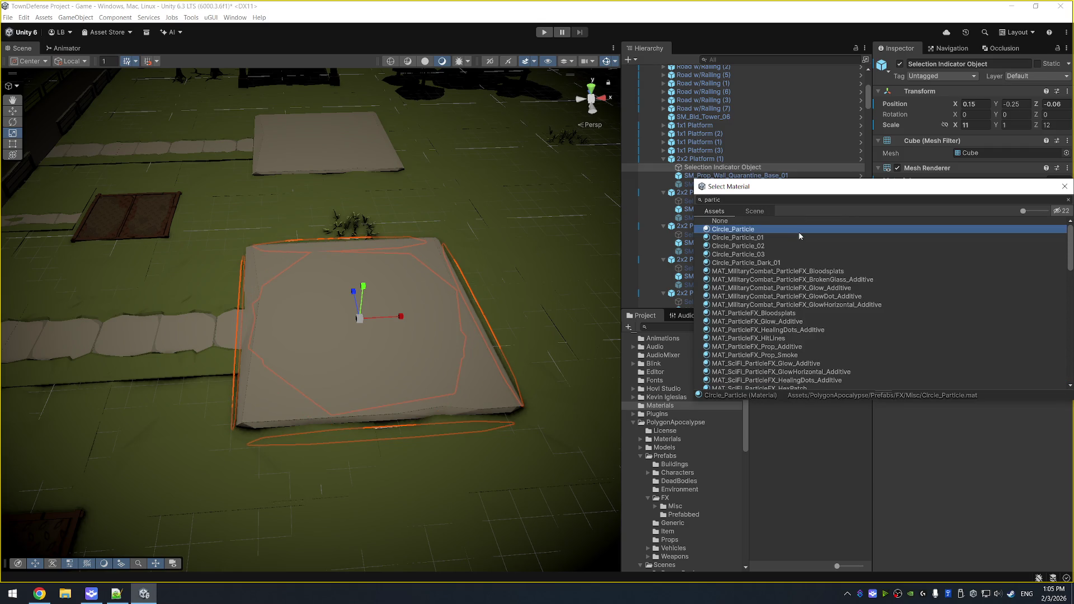
key("Down")
key("Down")
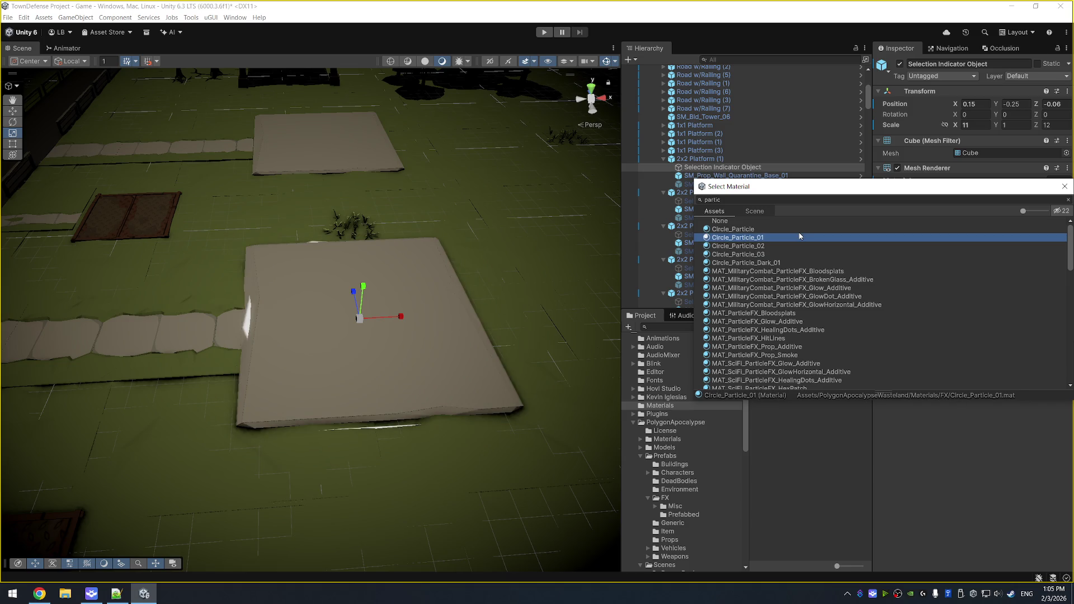
key("Down")
key("Down")
key("Down")
key("Up")
key("Down")
key("Down")
key("Down")
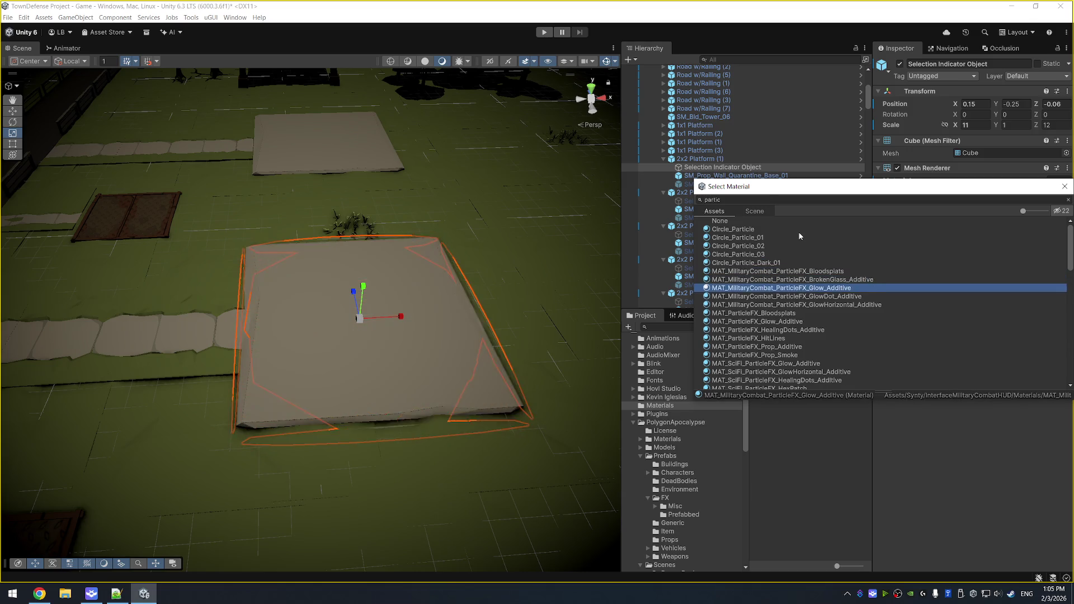
key("Down")
key("Down")
key("Down")
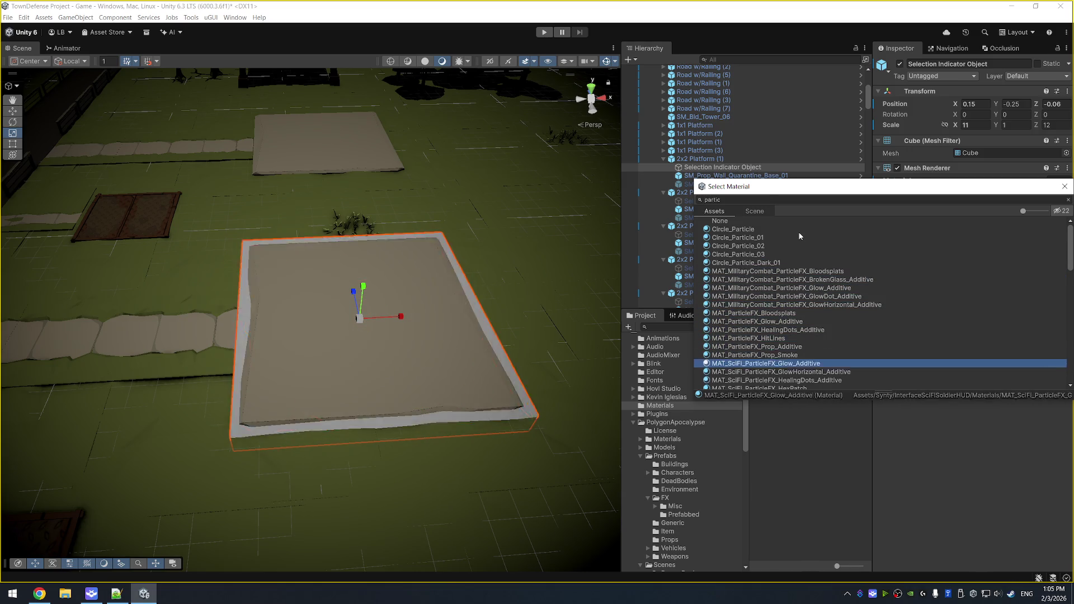
left_click(759, 198)
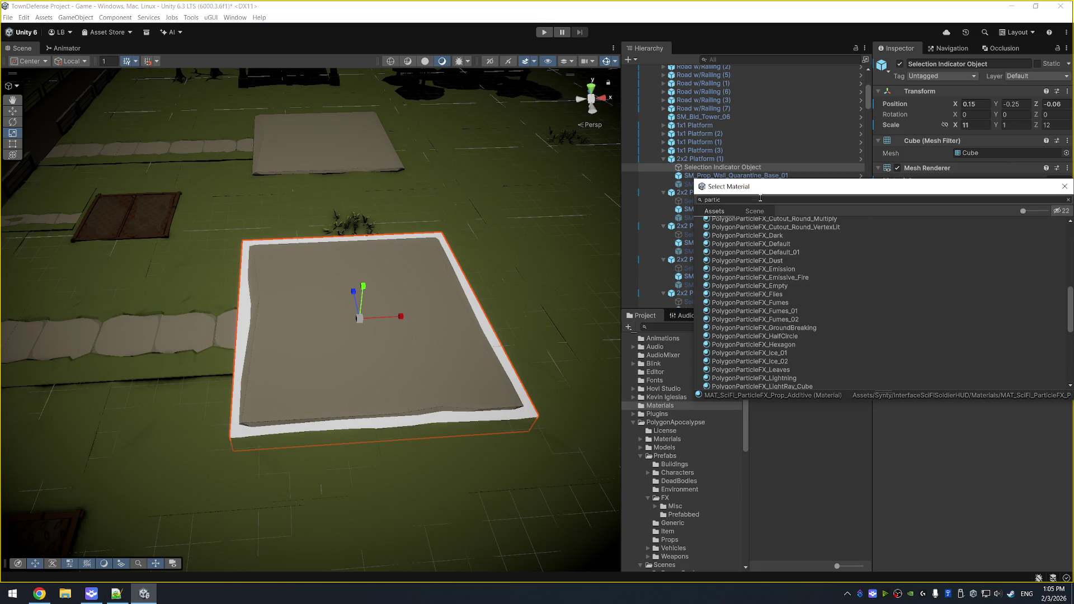
key("BackSpace")
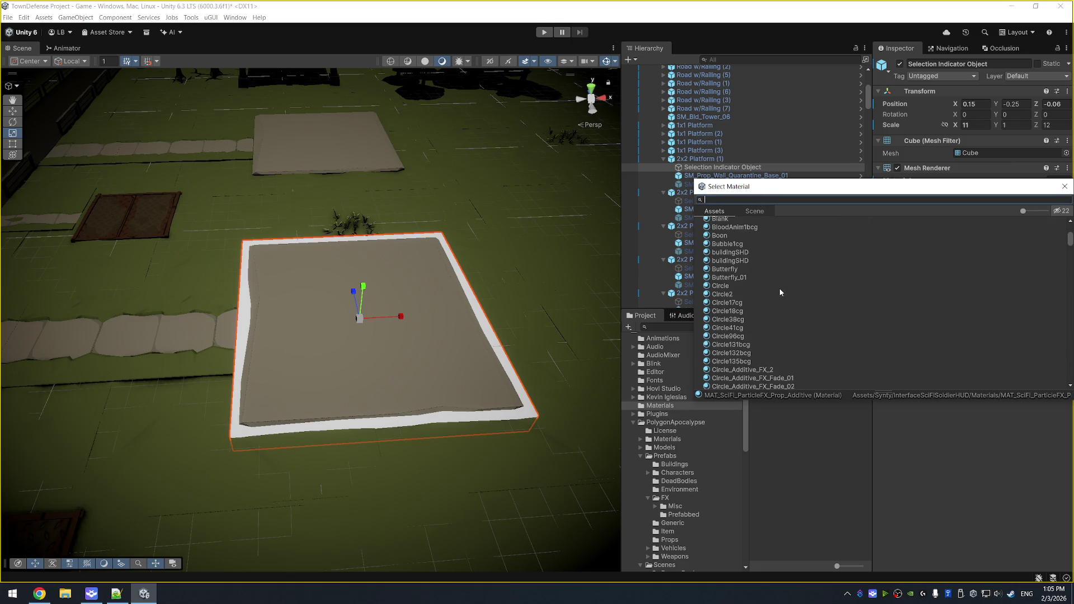
Preview Circle, Container_04, Glass_01, Glow1cg, Gold_Sparkle_Mat, Goop materials, Grunge1cg and HS_Lit on the indicator.
left_click(779, 287)
left_click(791, 317)
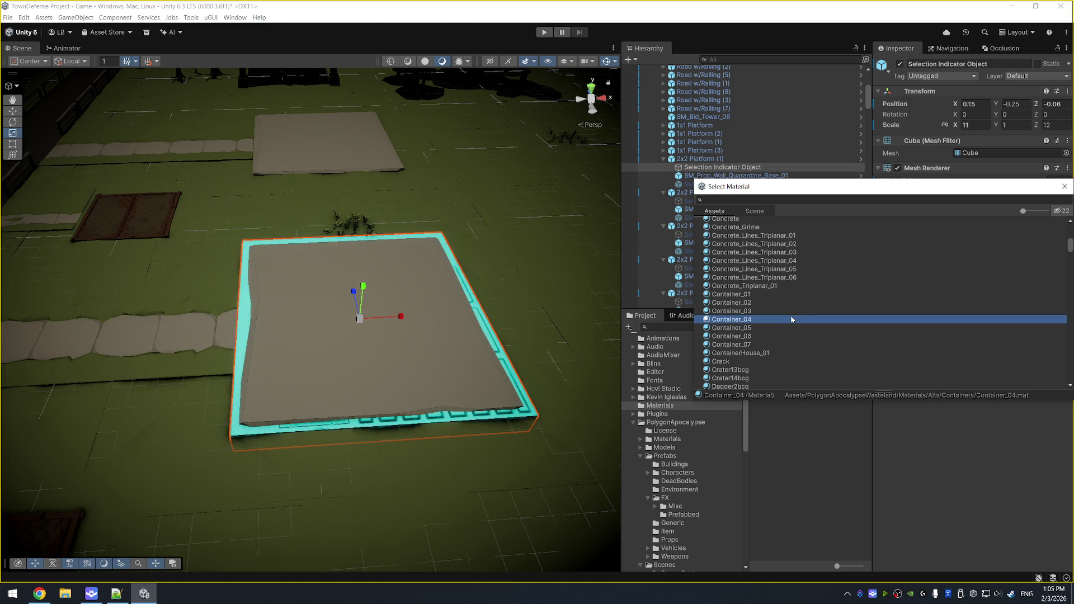
scroll(804, 296, "down", 10)
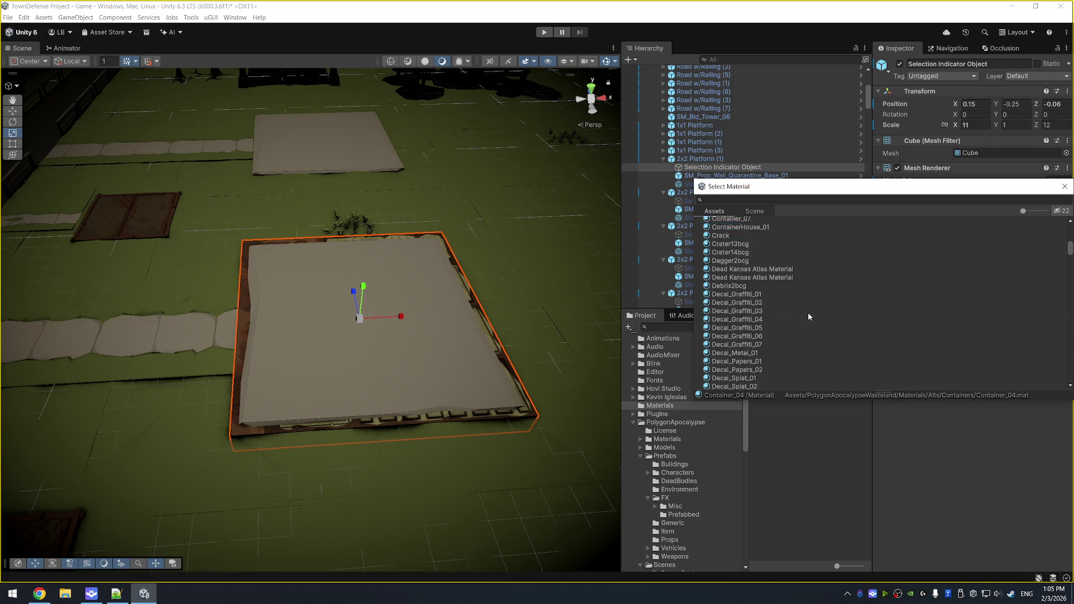
scroll(782, 336, "down", 5)
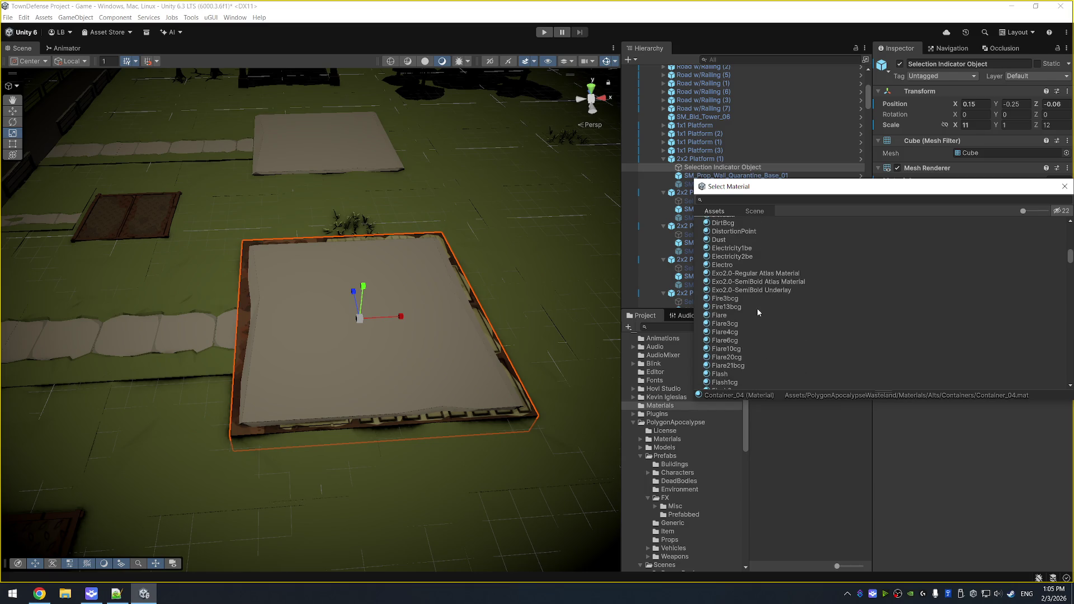
scroll(796, 235, "down", 8)
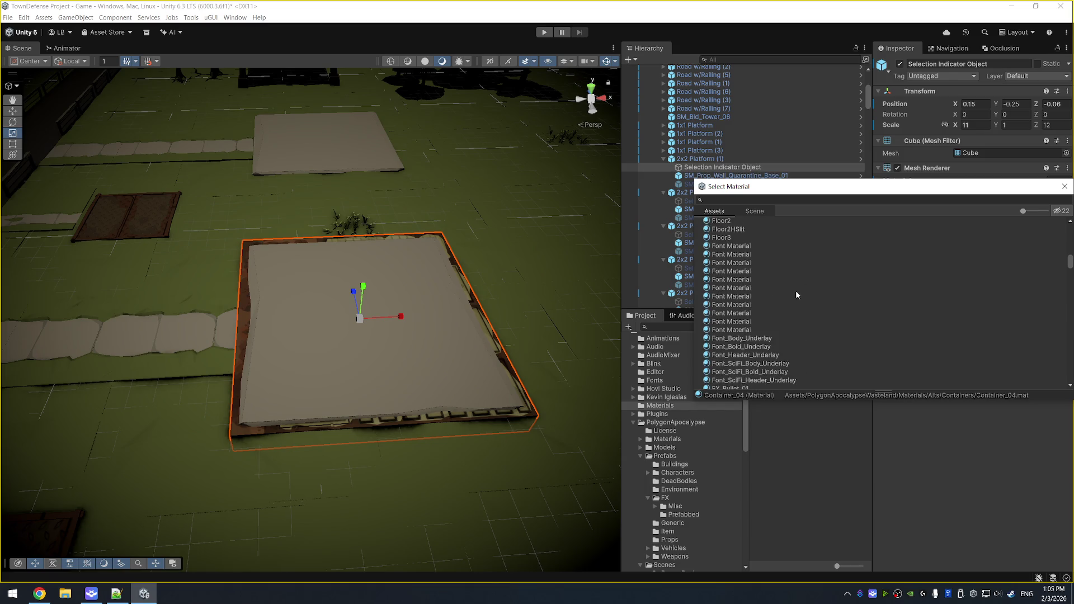
scroll(813, 246, "down", 8)
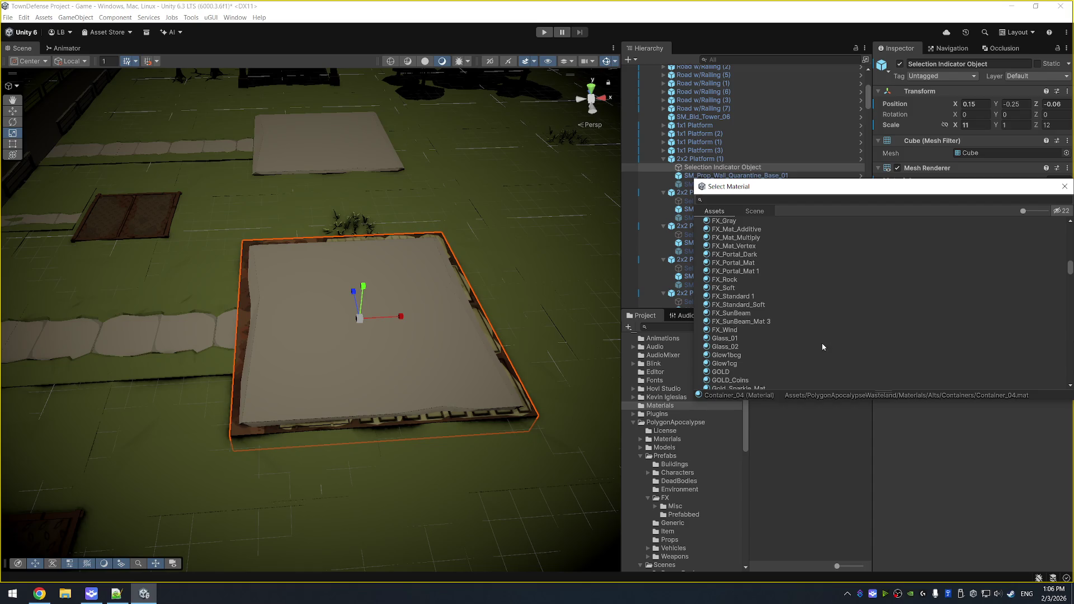
left_click(819, 339)
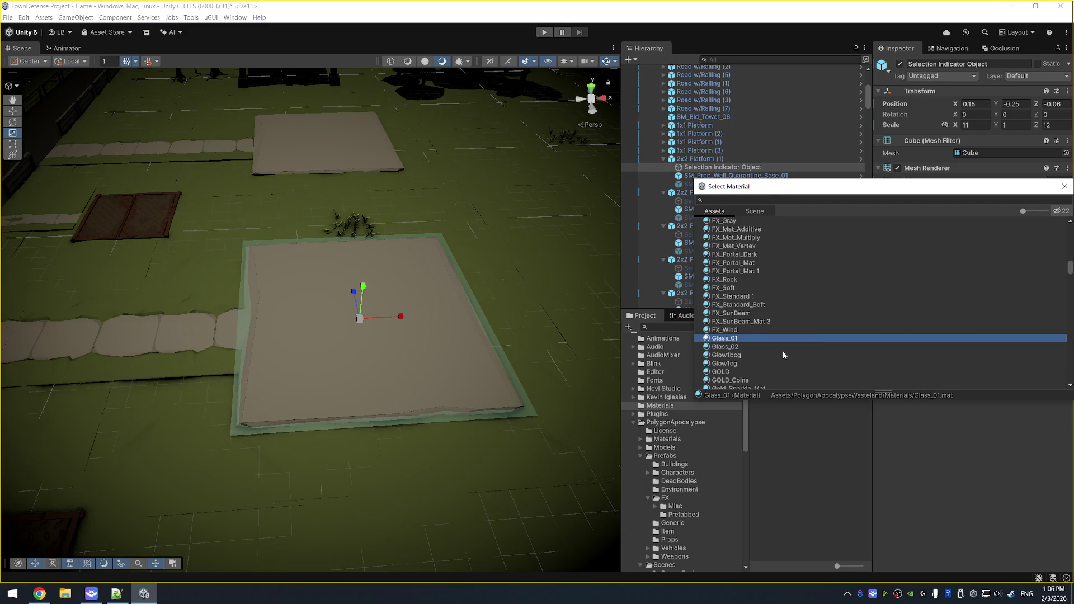
key("Down")
key("Down")
key("Down")
key("Up")
key("Down")
key("Down")
key("Down")
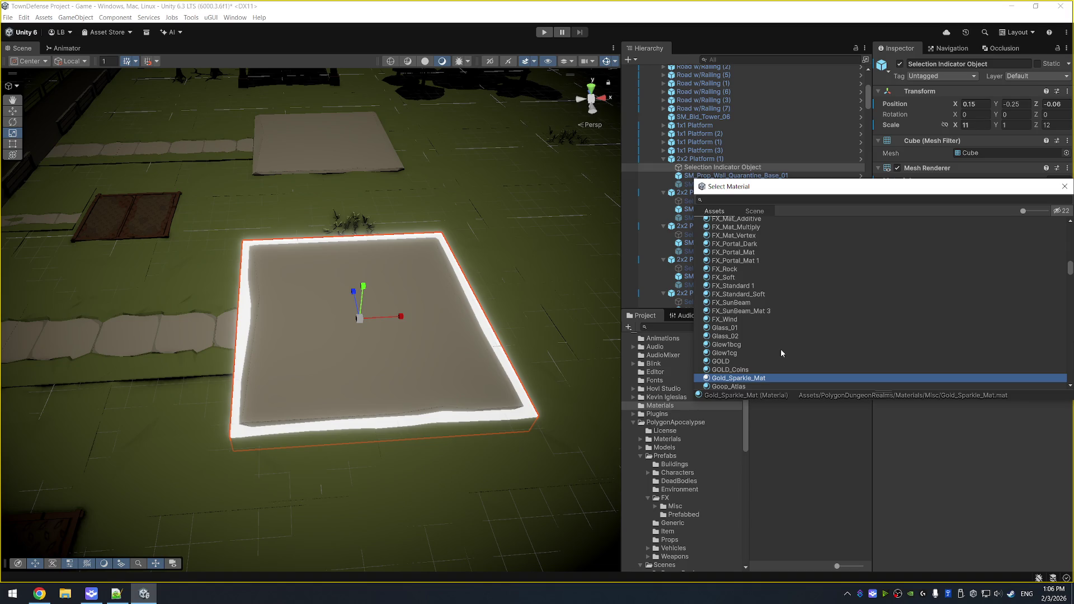
key("Down")
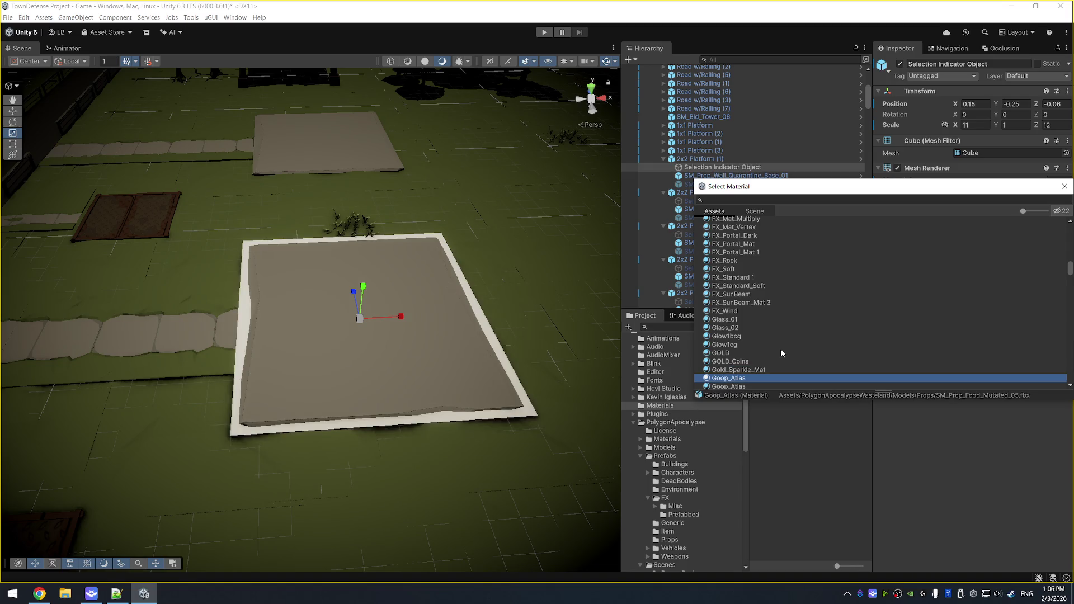
key("Down")
key("Down")
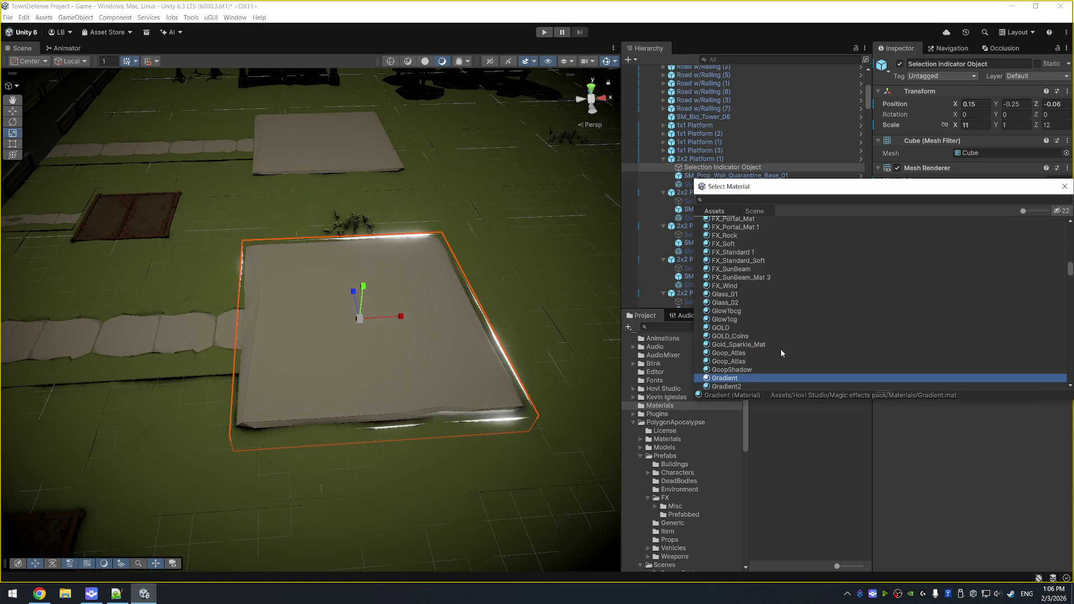
key("Down")
key("Down")
key("Down")
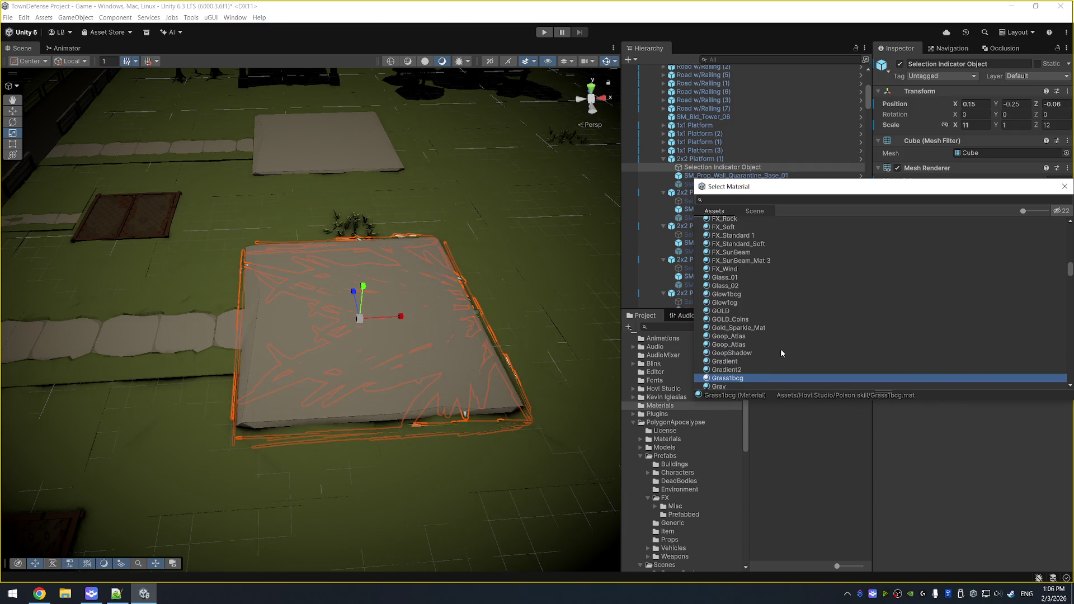
key("Down")
key("Down")
key("Down")
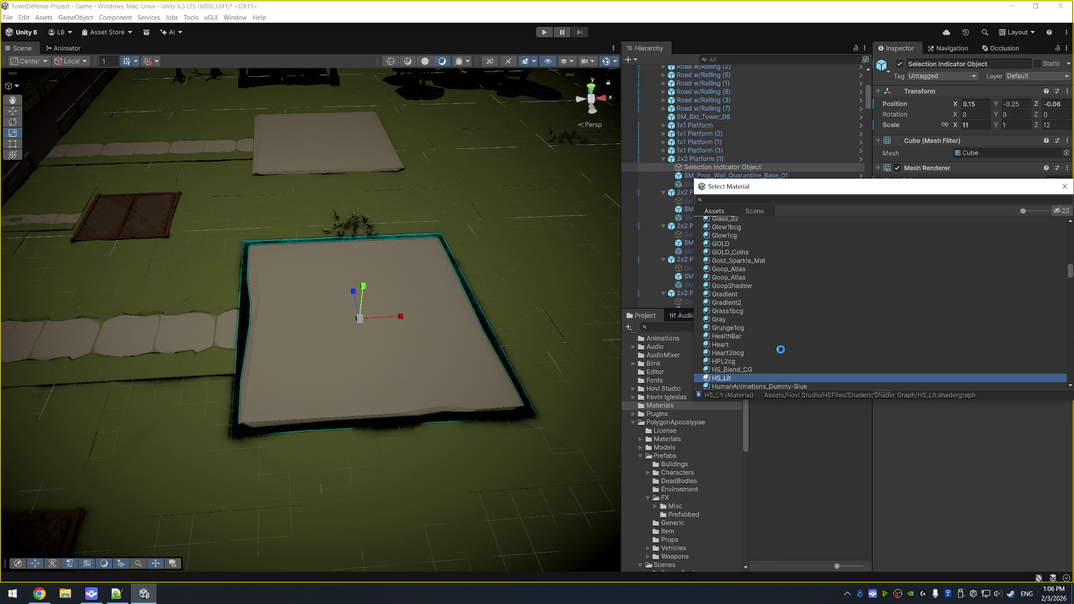
Preview HS_Blend_CG through Mask23cg, then close the picker and restore Selection Indicator.
left_click(730, 369)
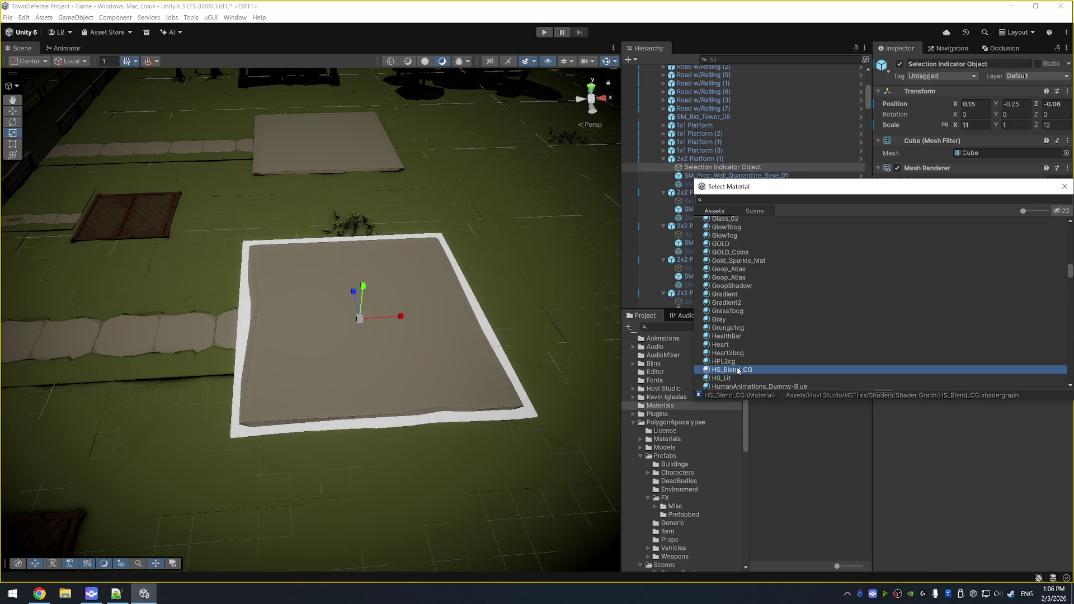
key("Down")
key("Down")
key("Down")
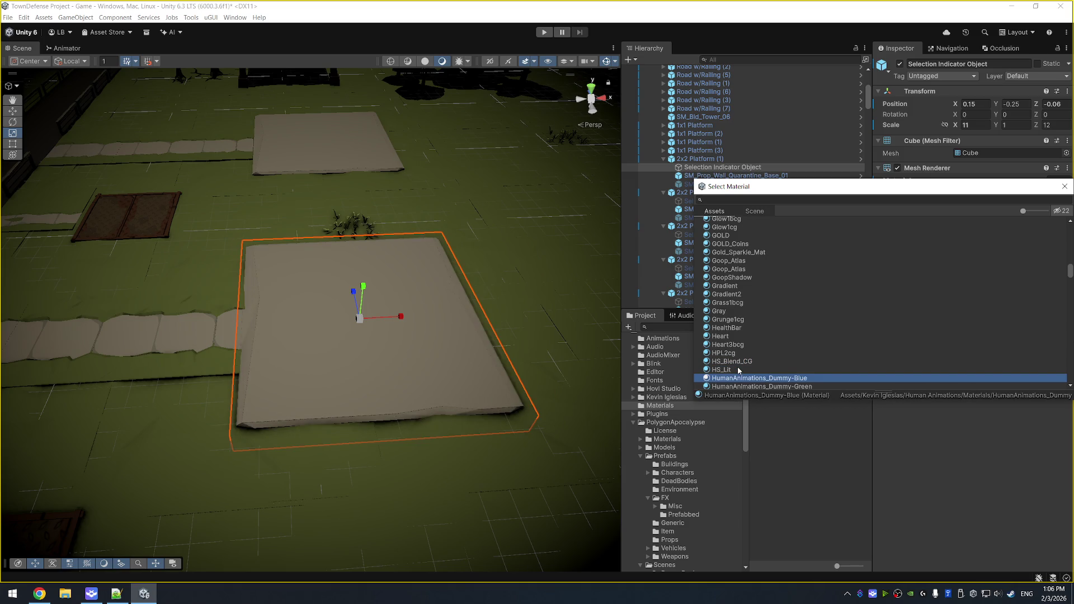
key("Down")
key("Down")
key("Down")
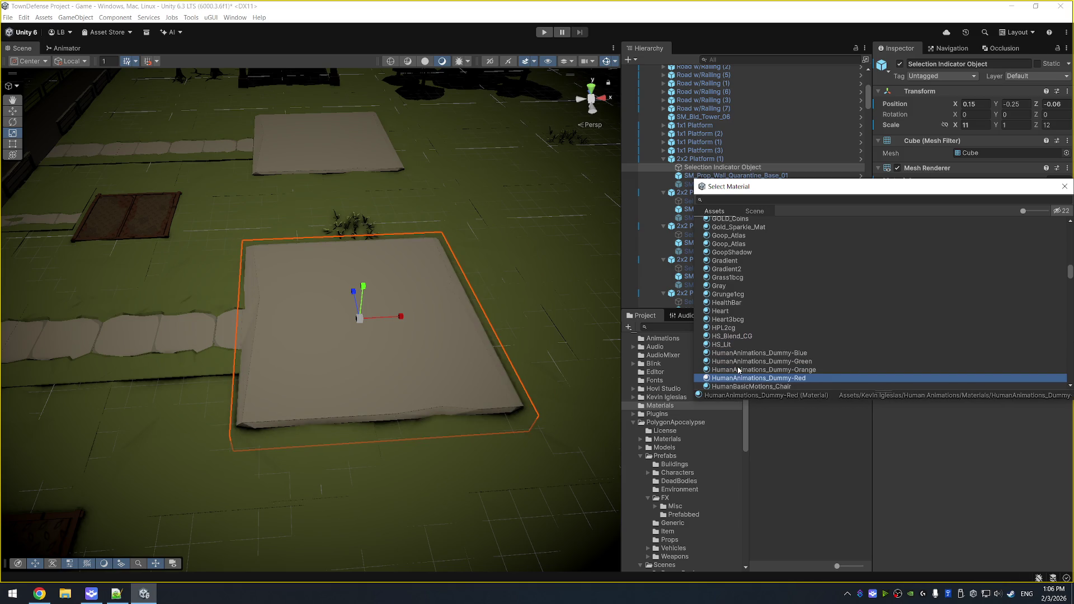
scroll(771, 350, "down", 5)
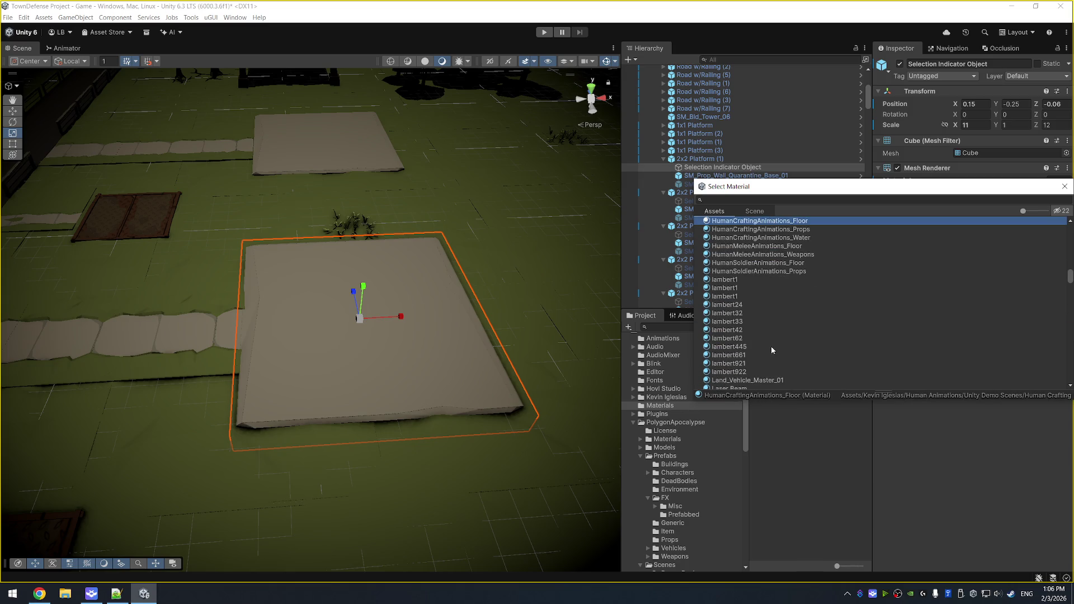
left_click(824, 279)
key("Down")
key("Down")
key("Down")
key("Down")
key("Down")
key("Down")
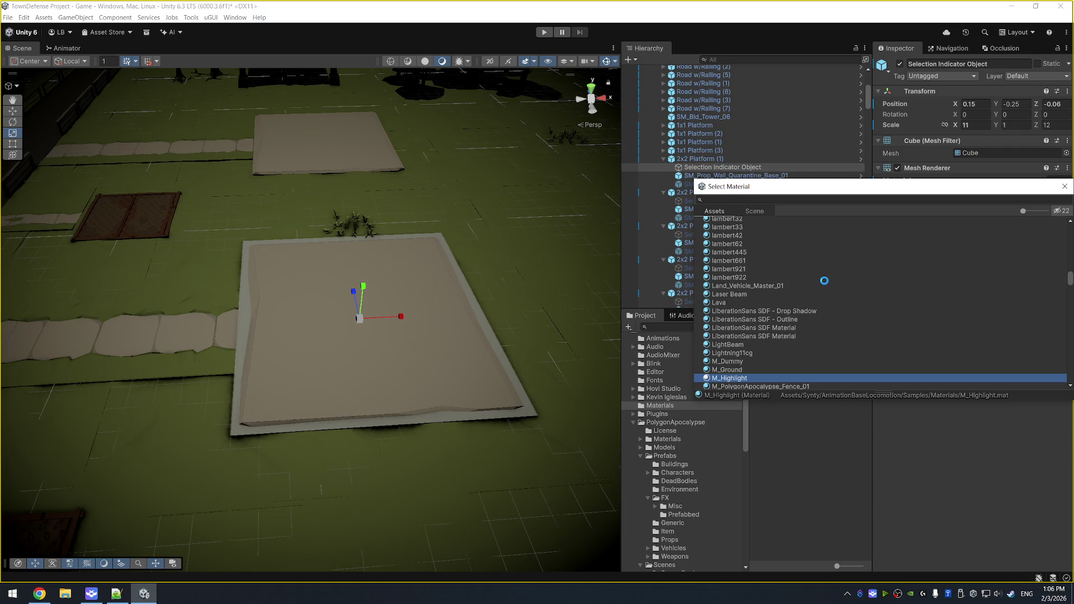
key("Down")
key("Down")
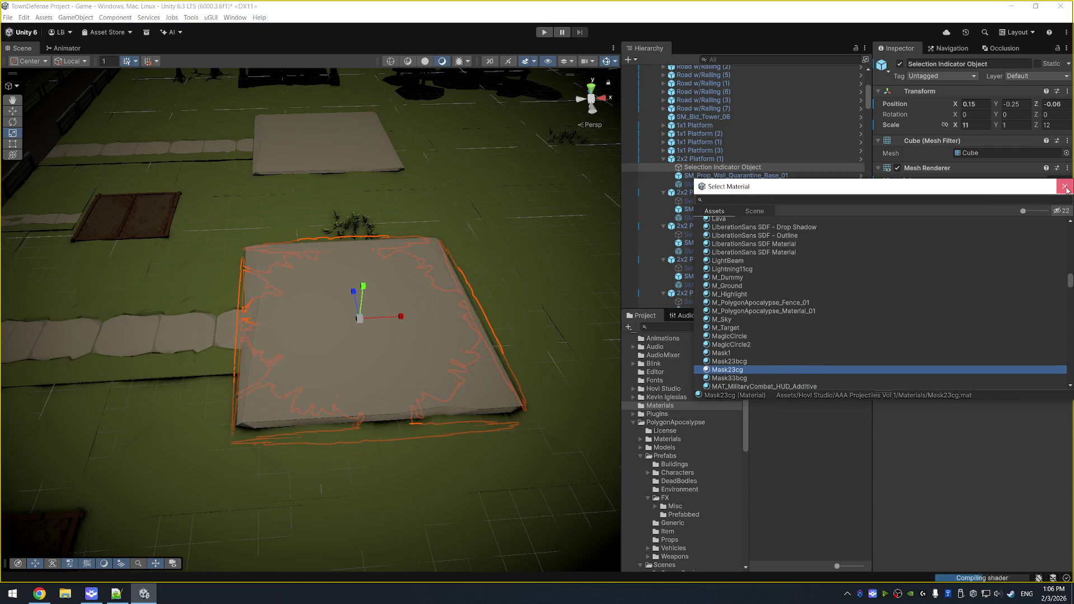
left_click(1064, 187)
key("ctrl+z")
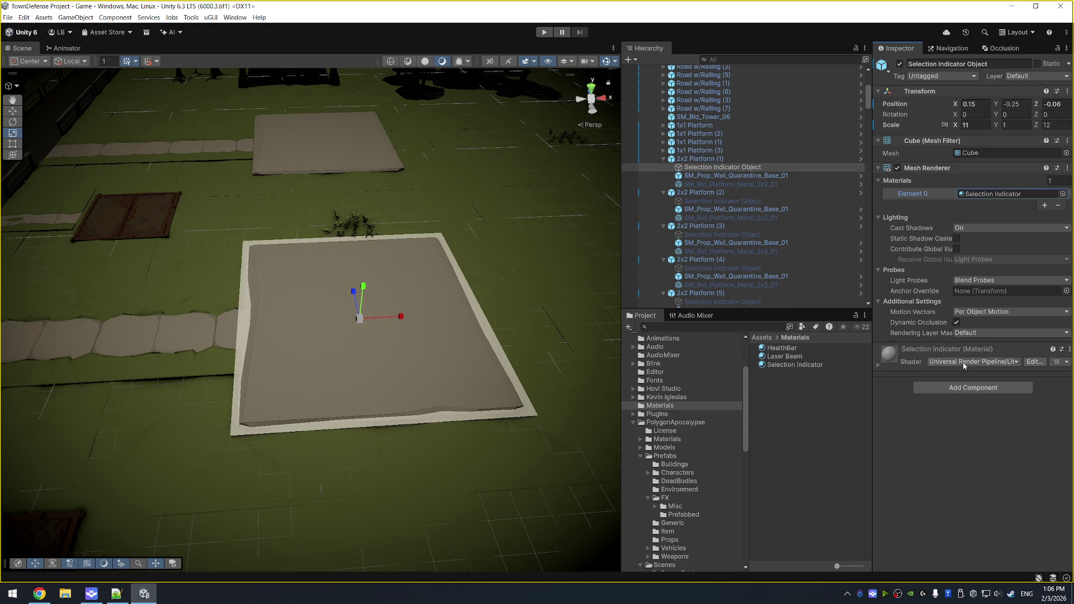
Enable GPU Instancing on the Selection Indicator material and set Smoothness to 0.5.
left_click(890, 367)
scroll(930, 427, "down", 8)
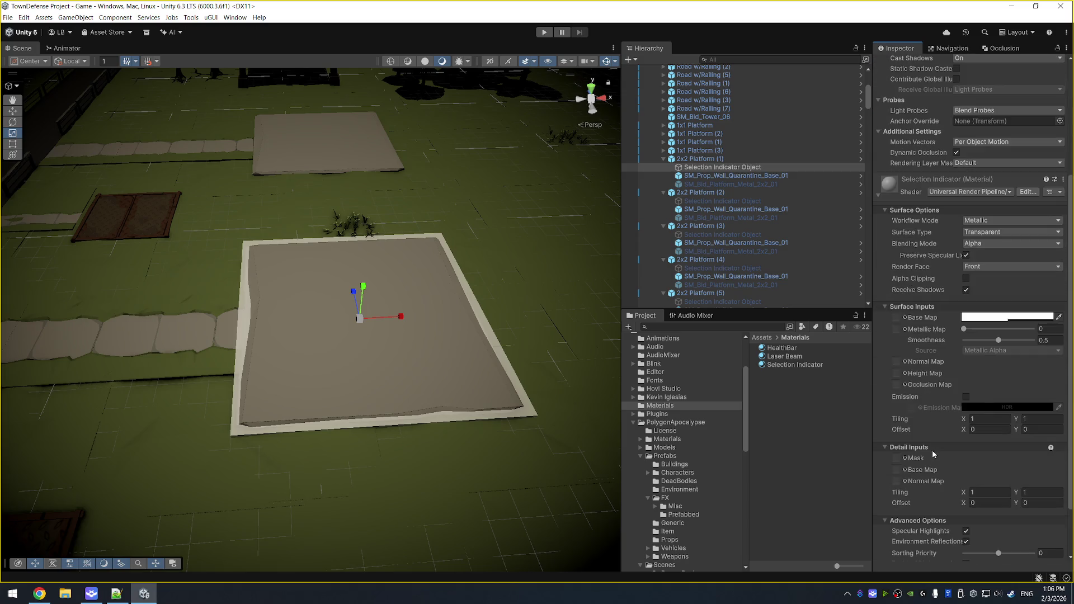
left_click(965, 498)
scroll(938, 450, "up", 2)
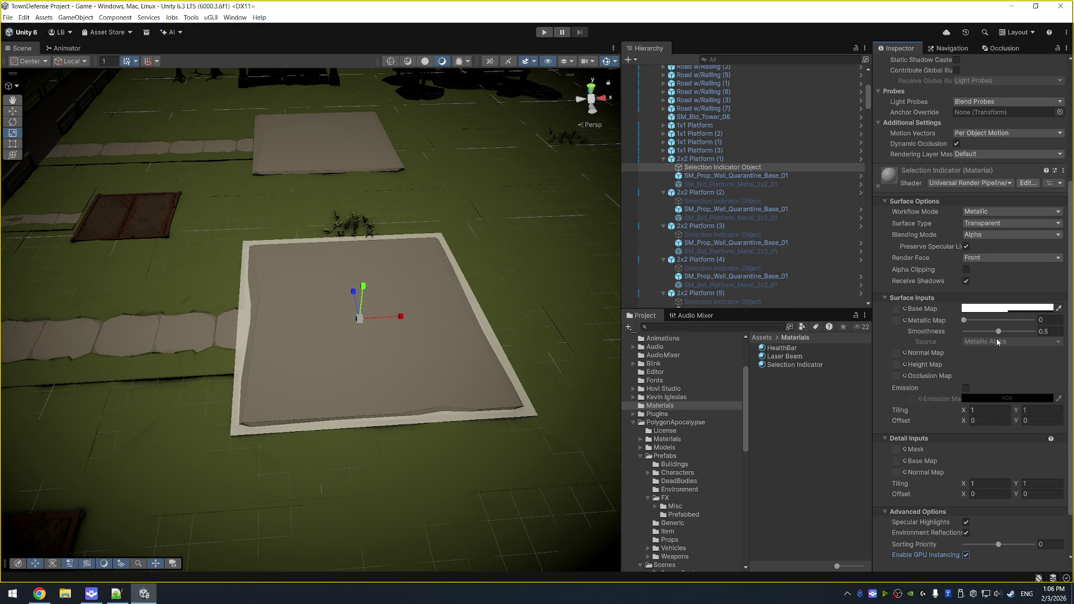
mouse_move(999, 333)
left_mouse_down()
mouse_move(965, 334)
mouse_move(1031, 335)
mouse_move(972, 344)
mouse_move(1001, 343)
left_mouse_up()
left_click(1051, 331)
type("0.5")
Deactivate the 2x2 platform's Selection Indicator Object.
scroll(962, 179, "up", 5)
left_click(899, 64)
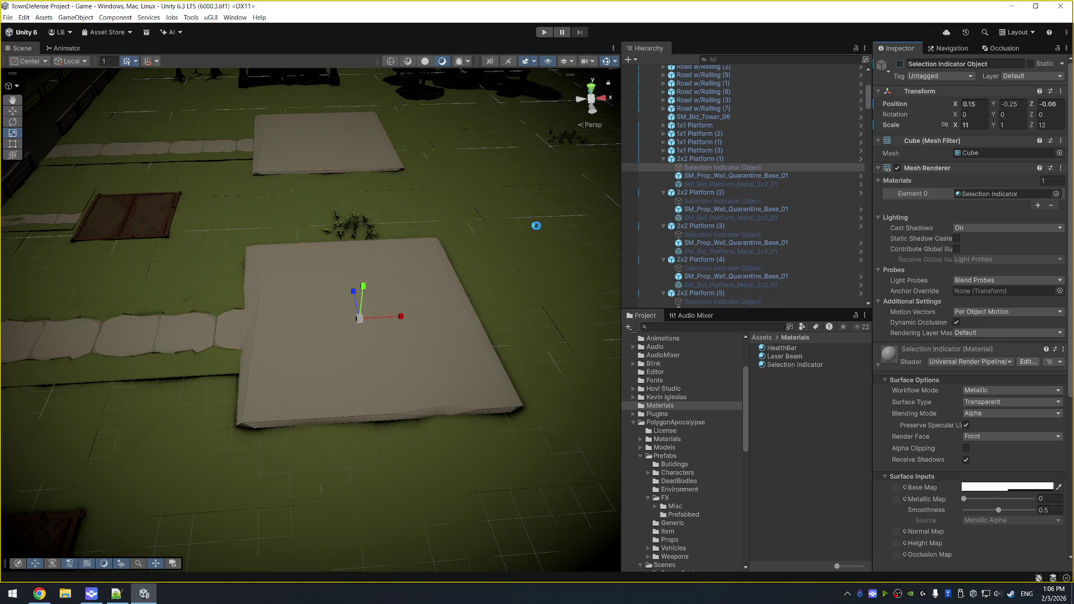
scroll(434, 209, "down", 5)
mouse_move(240, 218)
left_mouse_down()
mouse_move(371, 204)
mouse_move(349, 291)
mouse_move(533, 179)
left_mouse_up()
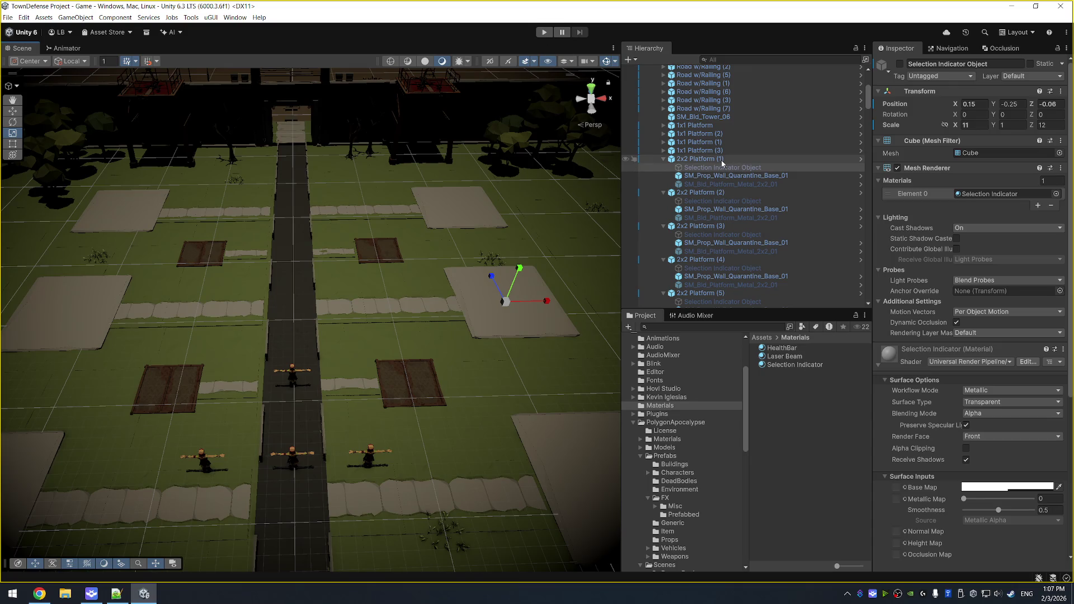
Copy the Selection Indicator Object and paste it as a child of 1x1 Platform (3).
right_click(741, 169)
left_click(739, 182)
left_click(699, 151)
right_click(709, 153)
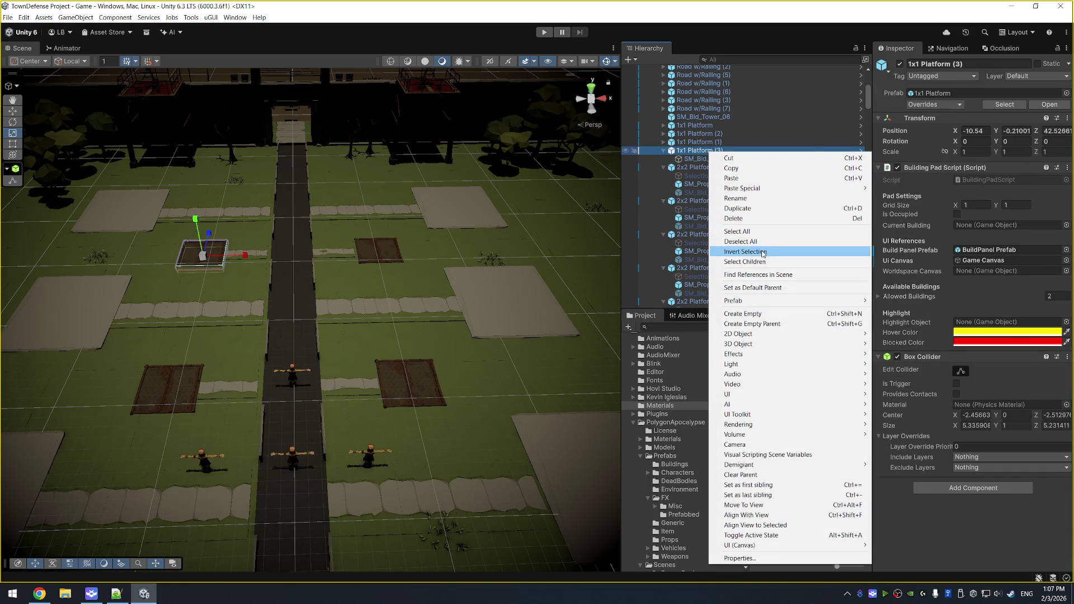
mouse_move(853, 188)
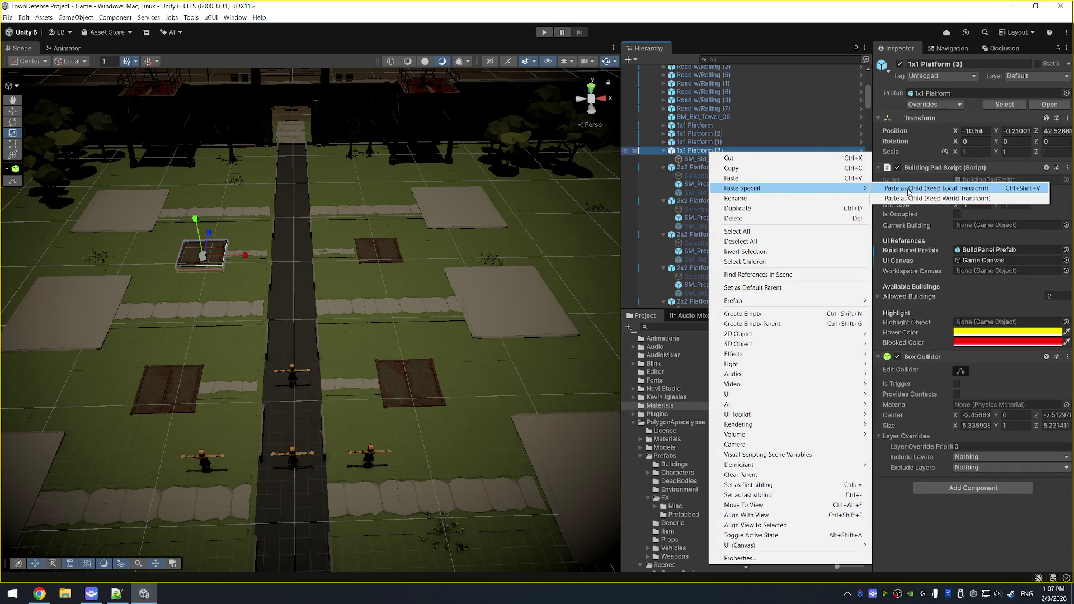
left_click(906, 188)
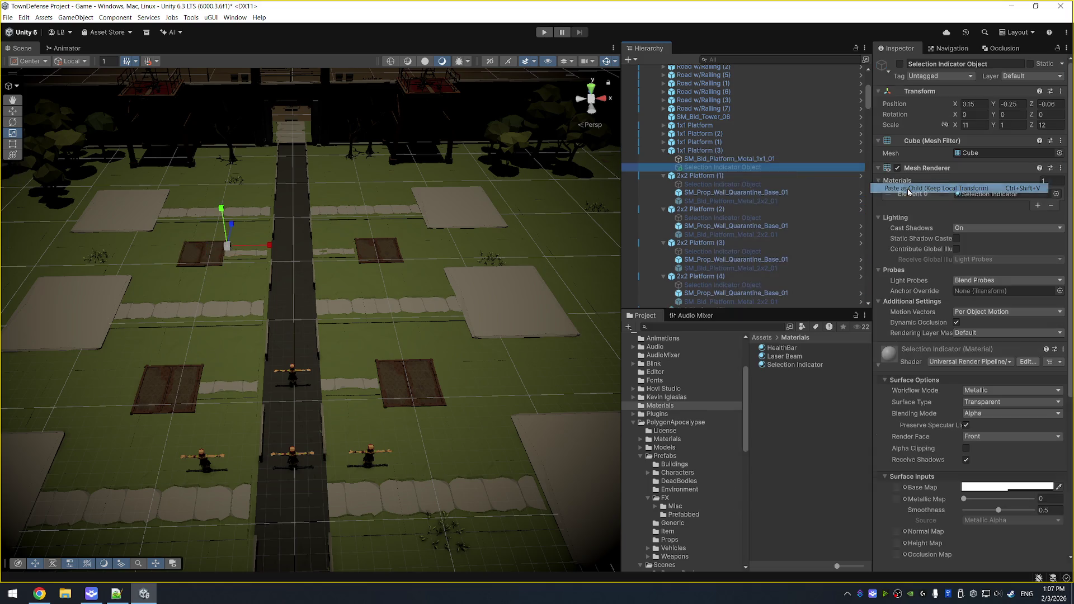
Open the 1x1 Platform prefab in context from 1x1 Platform (3).
left_click(699, 150)
right_click(719, 152)
mouse_move(801, 300)
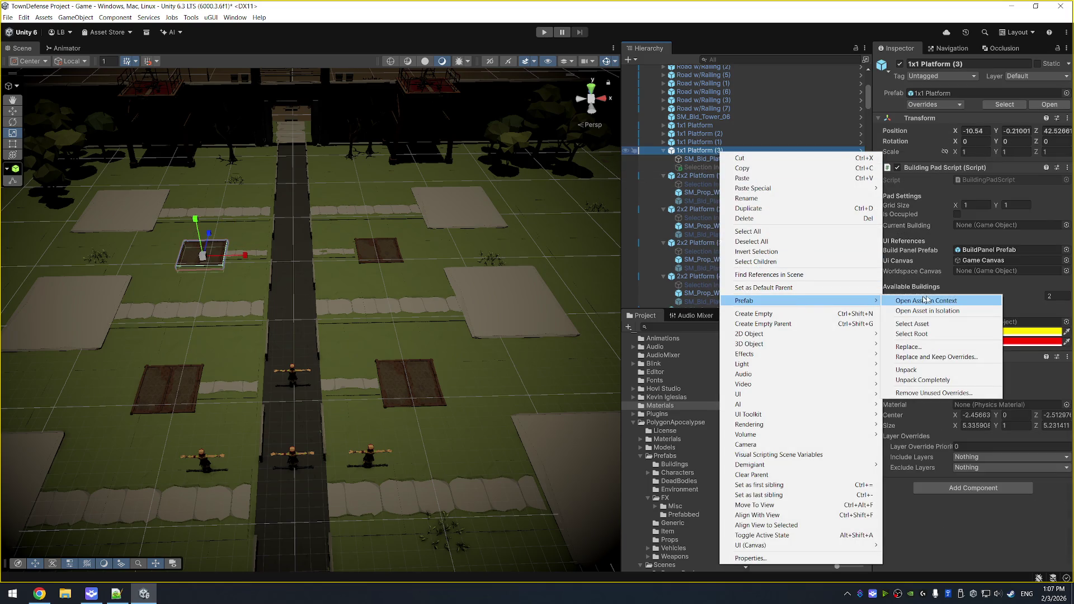
left_click(922, 301)
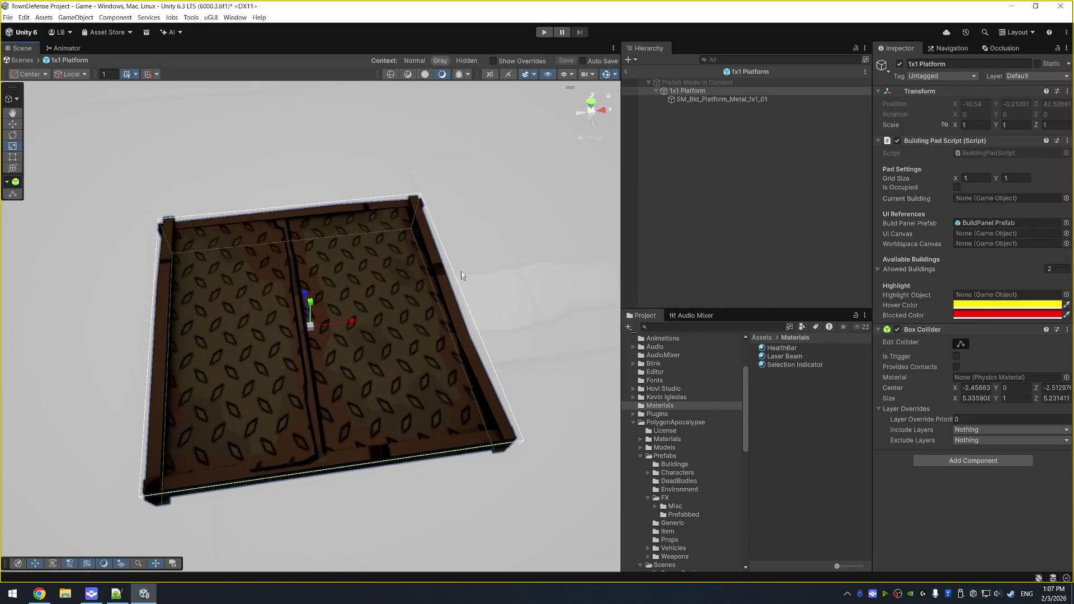
Paste the Selection Indicator Object as a child of 1x1 Platform, activate it, and move it toward the pad.
right_click(703, 94)
mouse_move(771, 131)
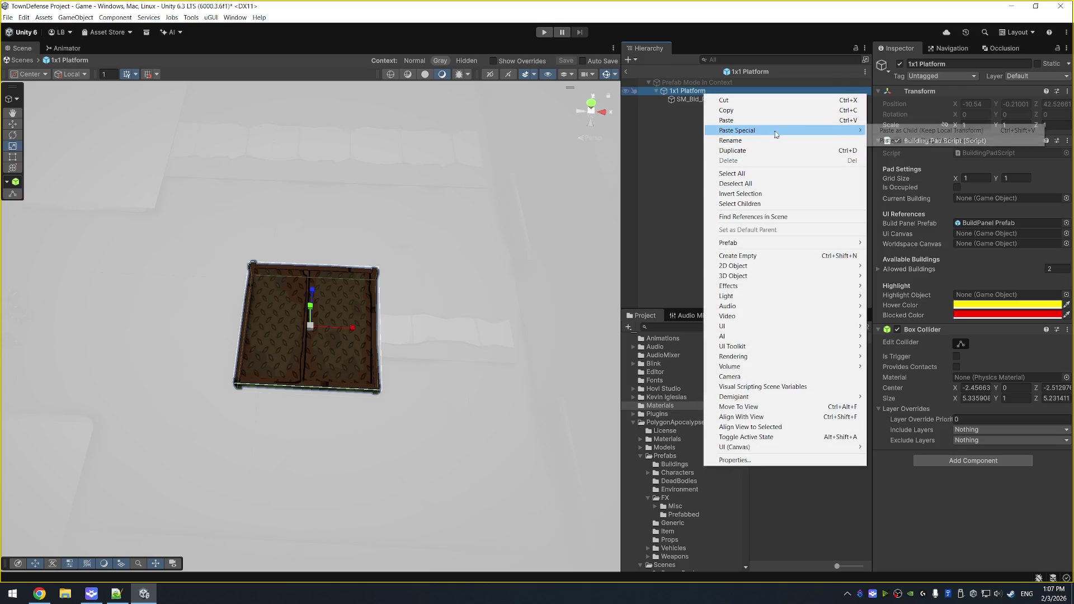
left_click(881, 132)
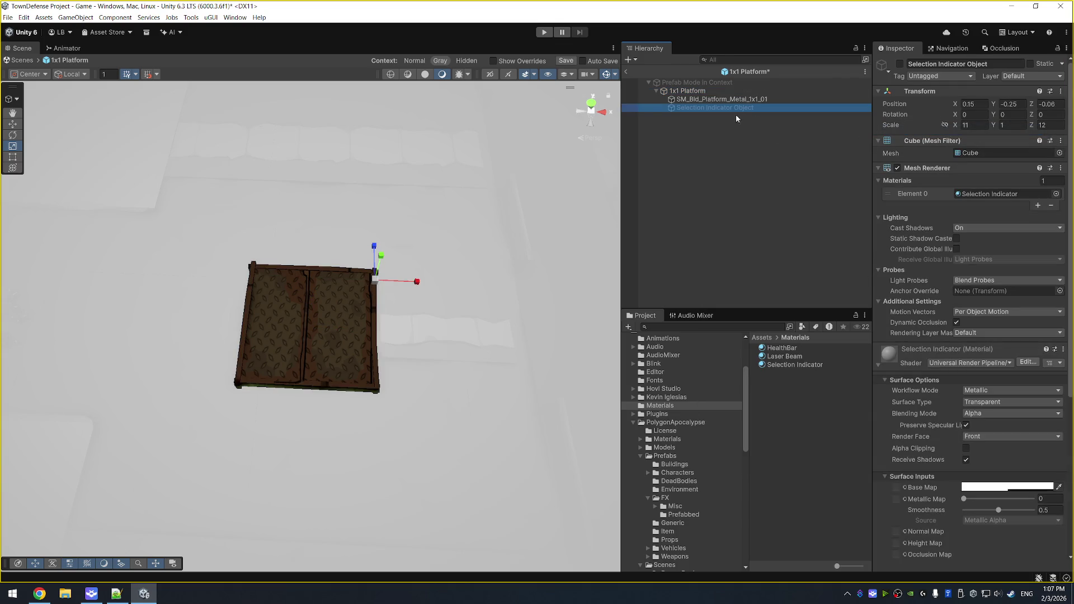
left_click(899, 64)
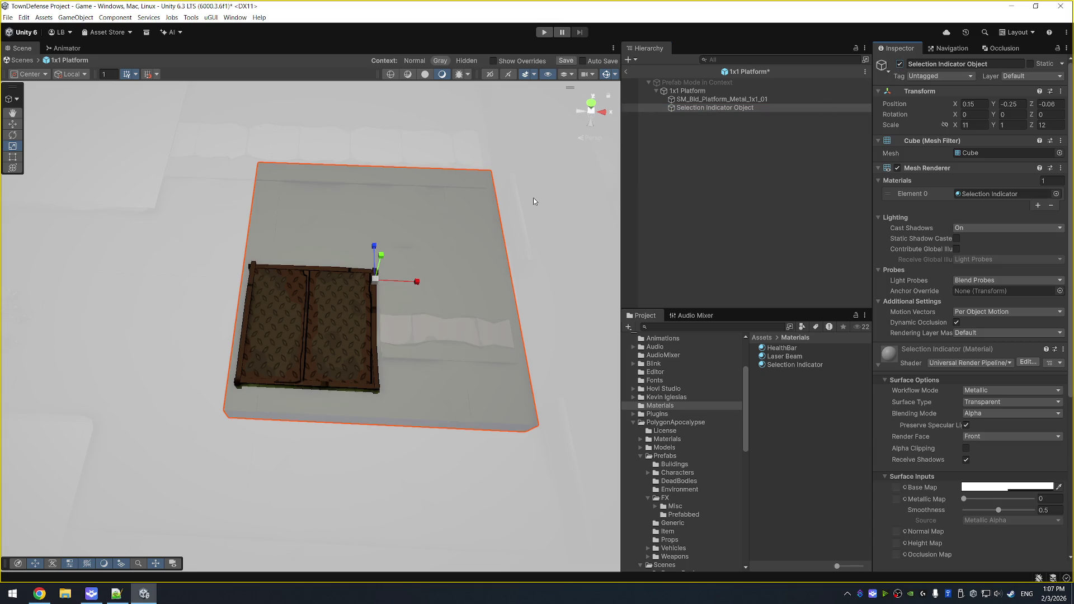
key("w")
mouse_move(375, 275)
left_mouse_down()
mouse_move(380, 307)
mouse_move(311, 324)
left_mouse_up()
Set the indicator's X and Z scale to 4, then to 5.
left_click(769, 99)
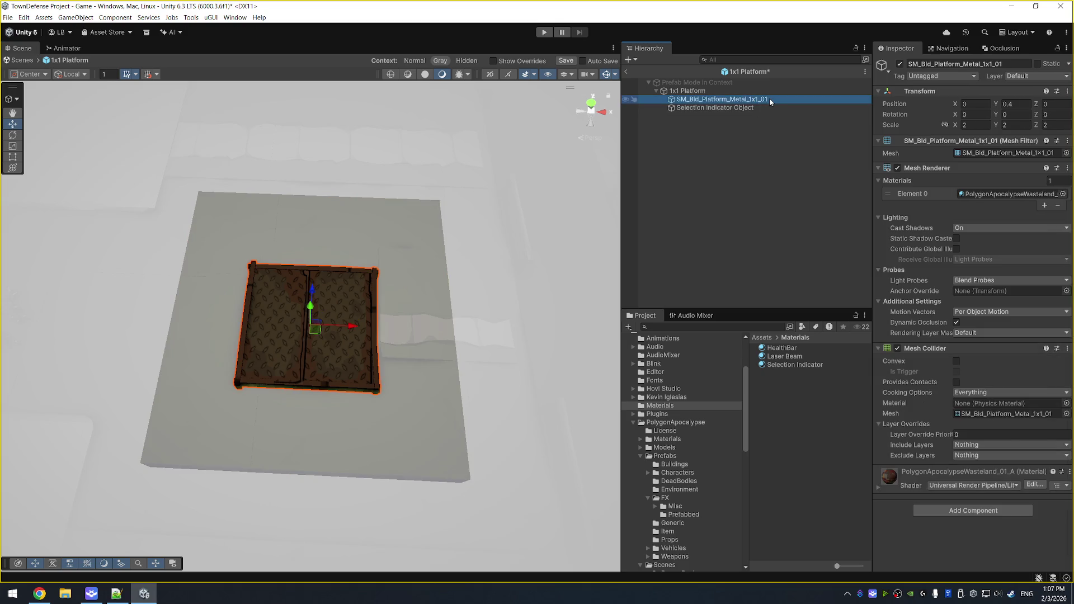
left_click(725, 91)
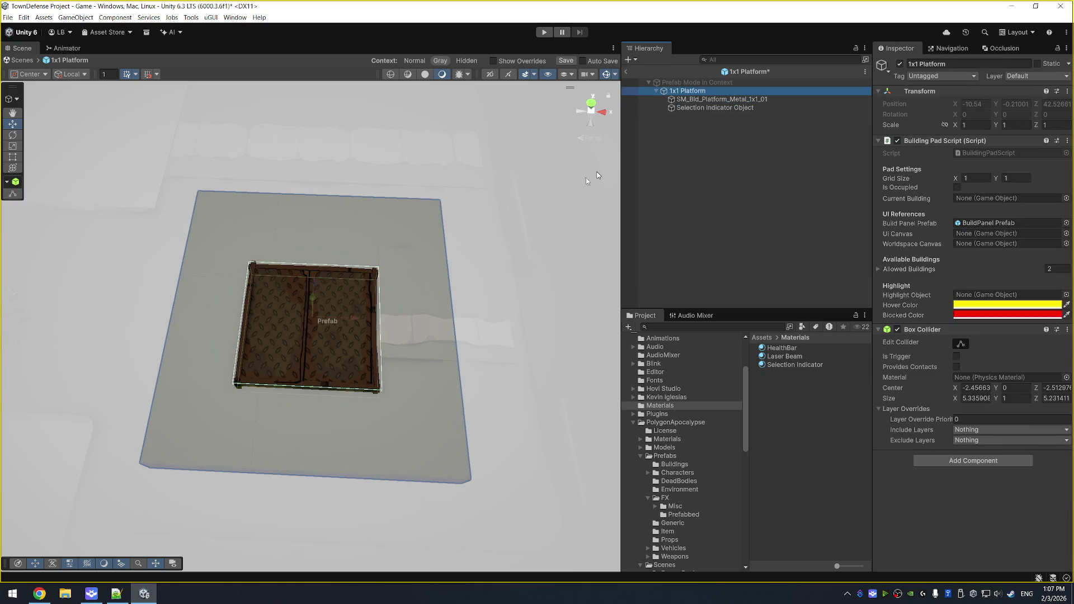
left_click(738, 108)
double_click(973, 125)
type("4")
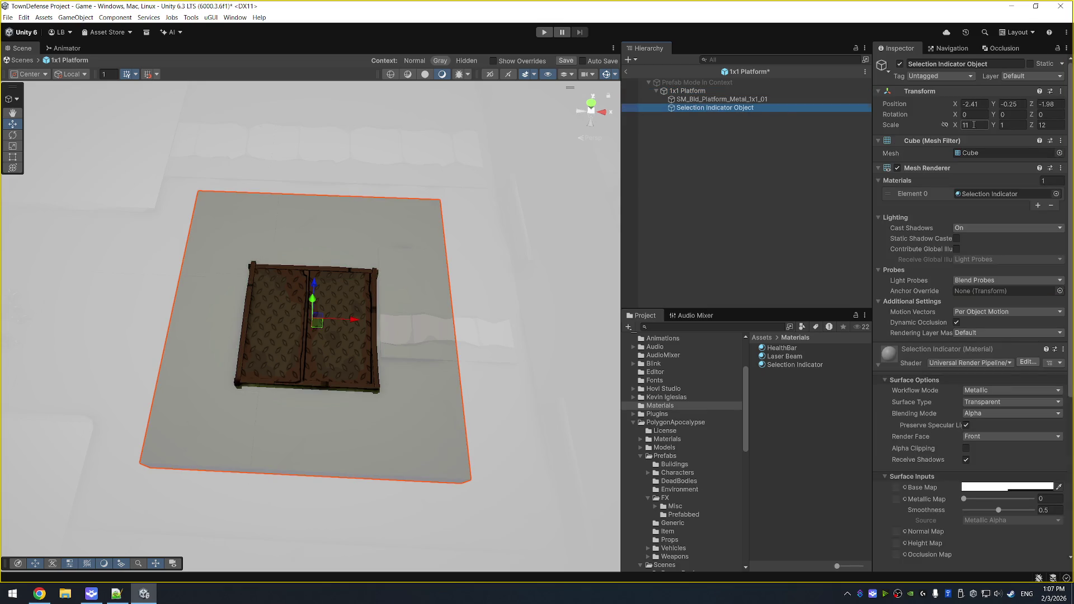
double_click(1045, 124)
type("4")
double_click(973, 125)
type("5")
double_click(1046, 125)
type("5")
Centre the indicator under the platform in top-down view and scale it to X 6, Z 6.
mouse_move(541, 244)
left_mouse_down()
mouse_move(475, 271)
mouse_move(551, 154)
left_mouse_up()
left_click(584, 109)
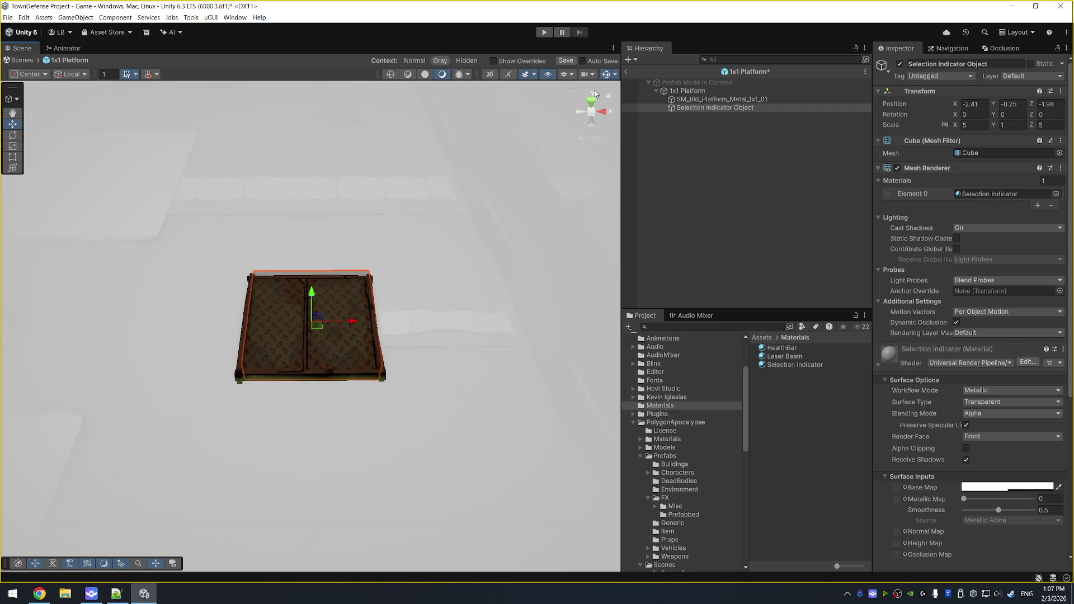
left_click_drag(316, 319, 319, 336)
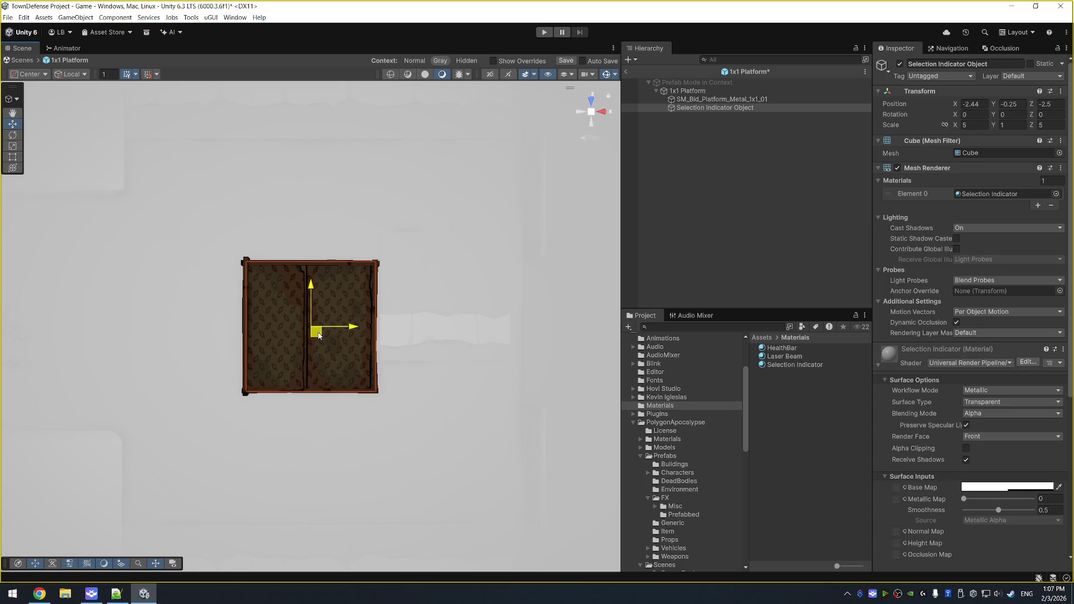
double_click(970, 124)
type("6")
double_click(1047, 125)
type("6")
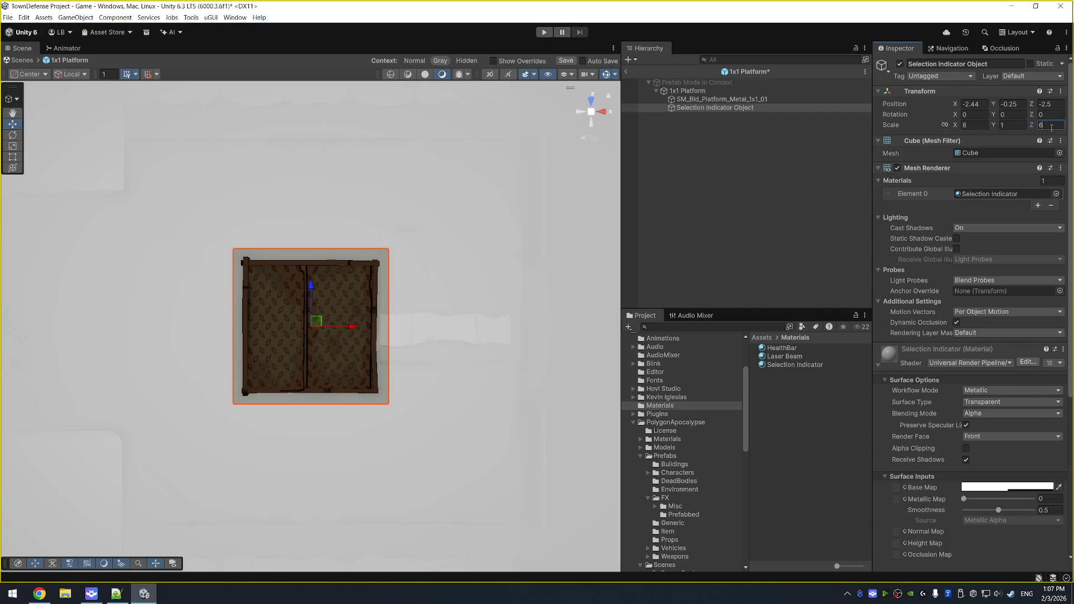
left_click_drag(443, 280, 426, 136, "alt")
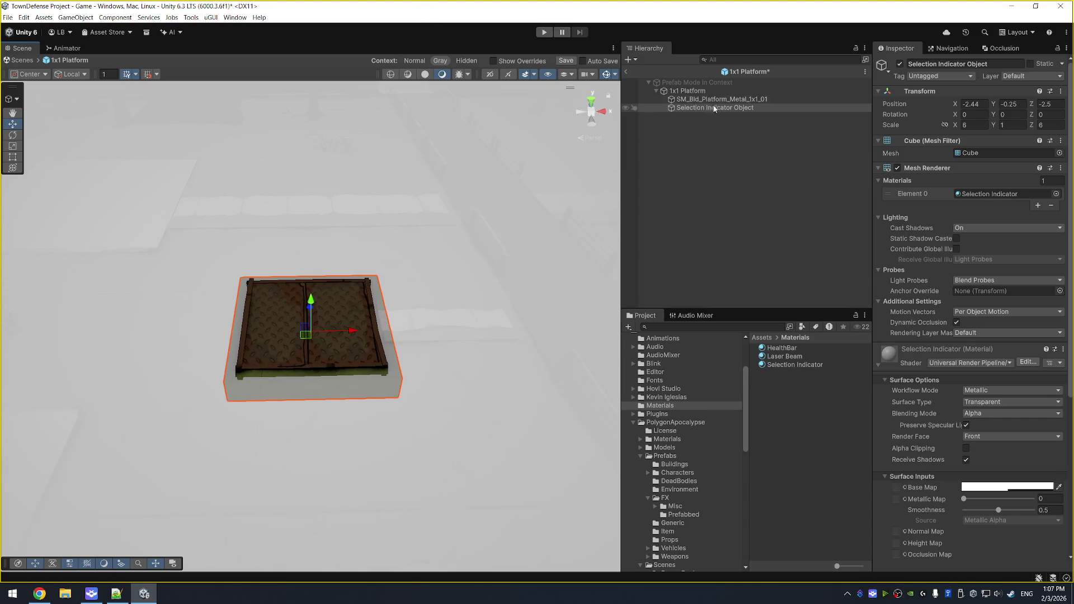
Assign the Selection Indicator Object as the 1x1 Platform's highlight object.
left_click(687, 90)
mouse_move(715, 107)
left_mouse_down()
mouse_move(790, 171)
mouse_move(995, 292)
mouse_move(1039, 294)
mouse_move(1014, 271)
left_mouse_up()
left_click(1006, 304)
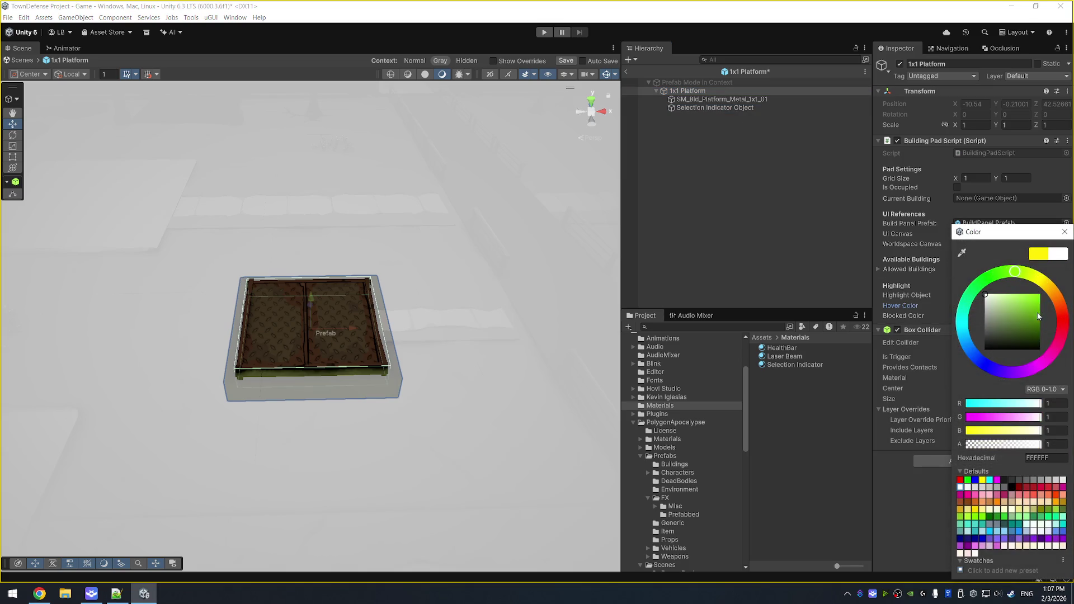
Set the hover colour's red channel to 0 so it becomes pure green.
left_click(1060, 402)
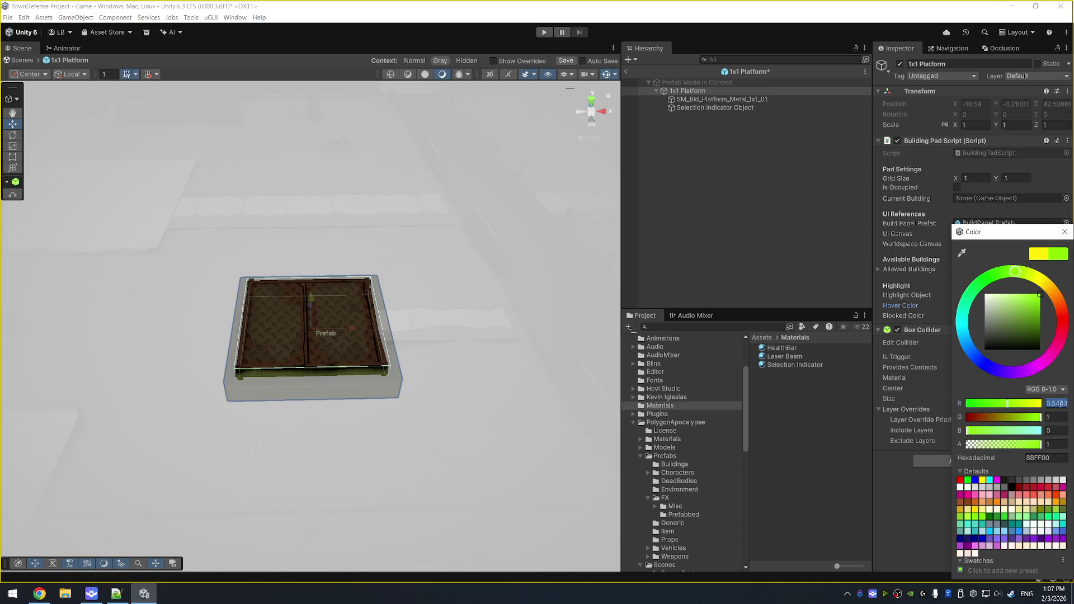
type("0")
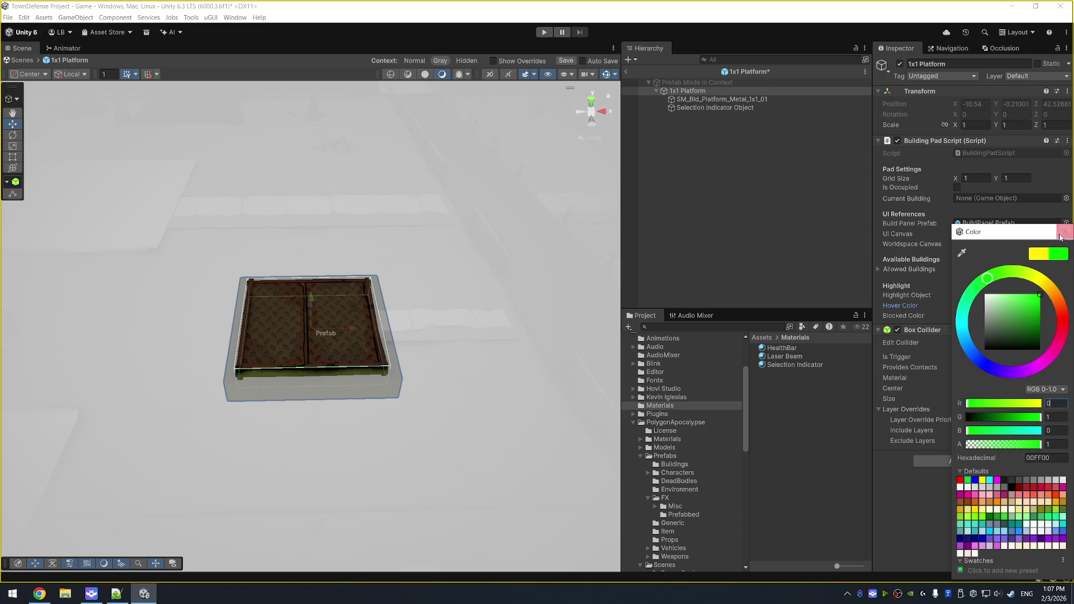
left_click(1064, 231)
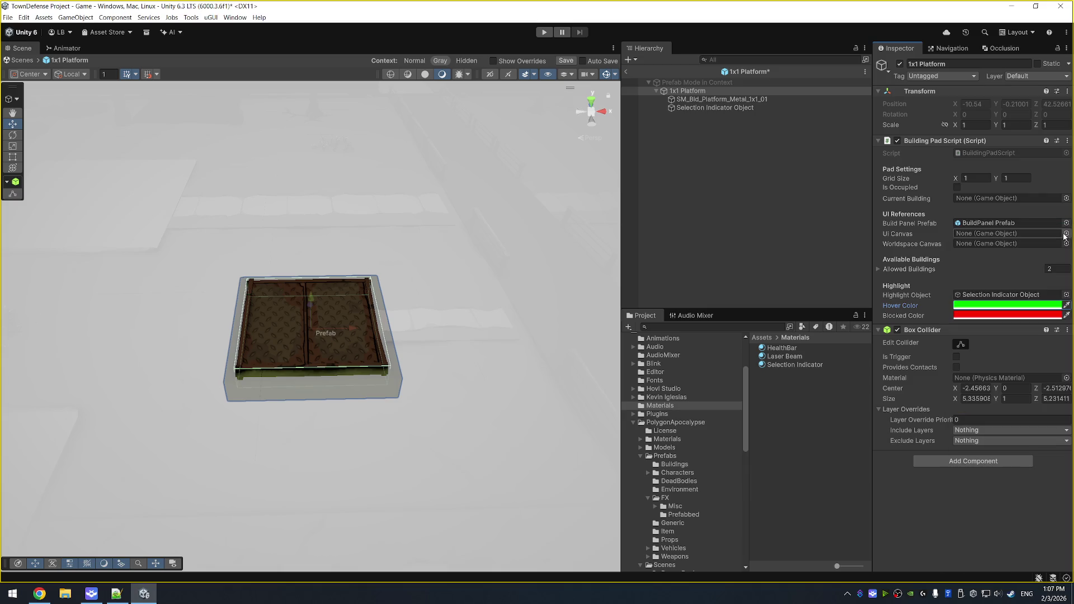
Deactivate the Selection Indicator Object so it starts hidden, then exit prefab editing.
left_click(699, 99)
left_click(715, 108)
left_click(900, 64)
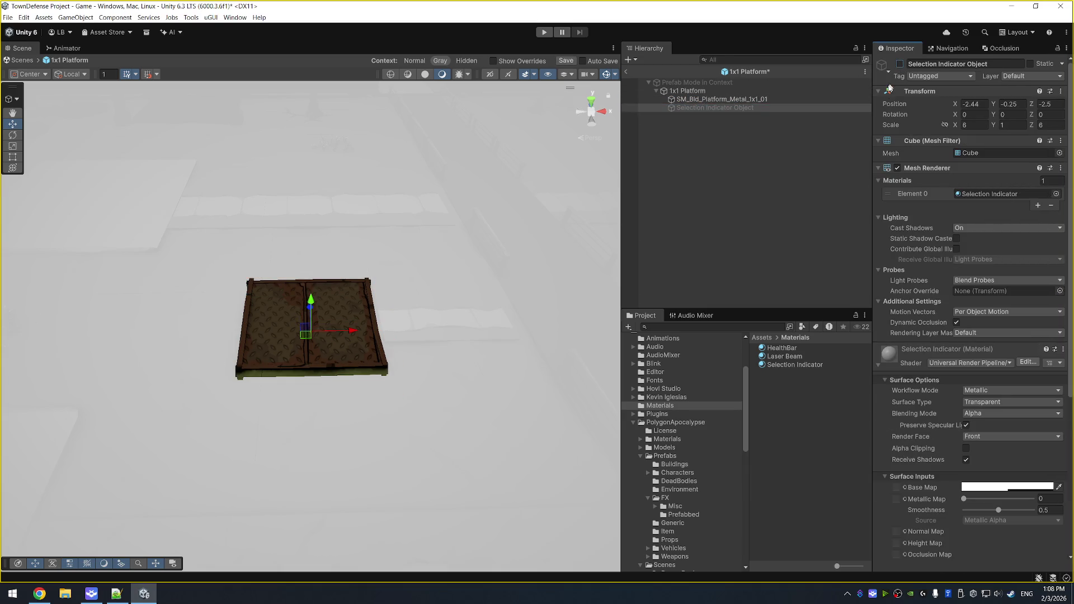
left_click(626, 72)
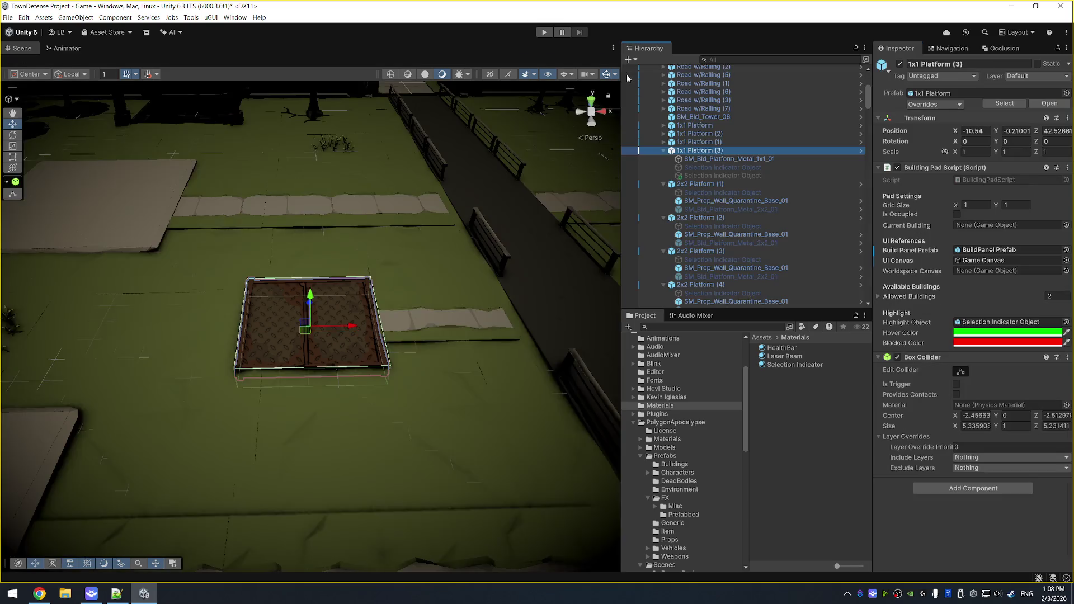
Delete the duplicate indicator under 1x1 Platform (3), review 1x1 Platform (1), and start Play mode.
left_click(720, 175)
key("Delete")
left_click(724, 151)
left_click(727, 142)
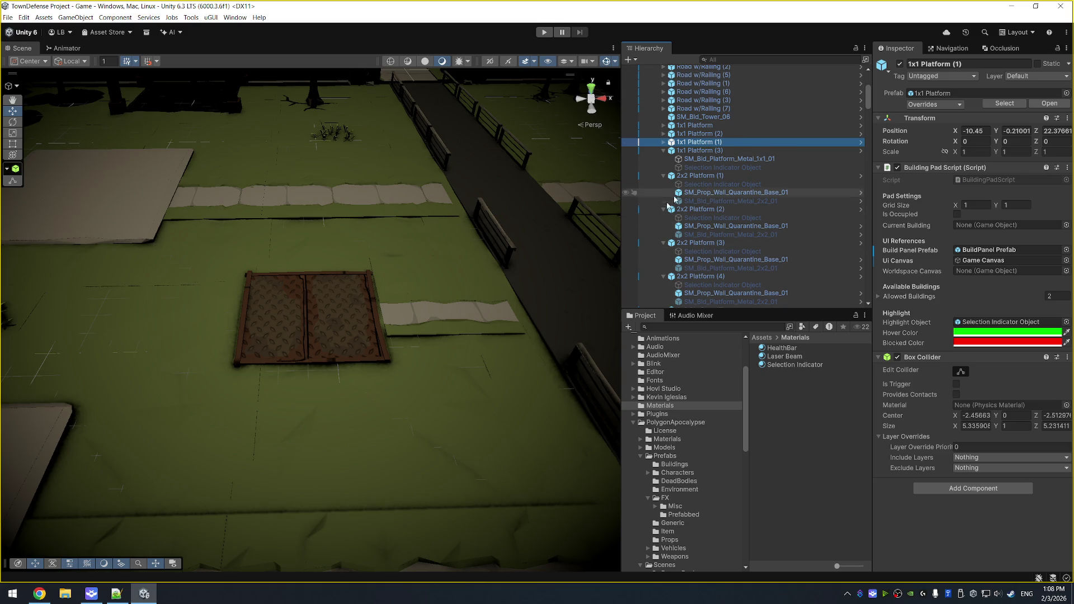
scroll(674, 200, "down", 1)
scroll(531, 263, "down", 5)
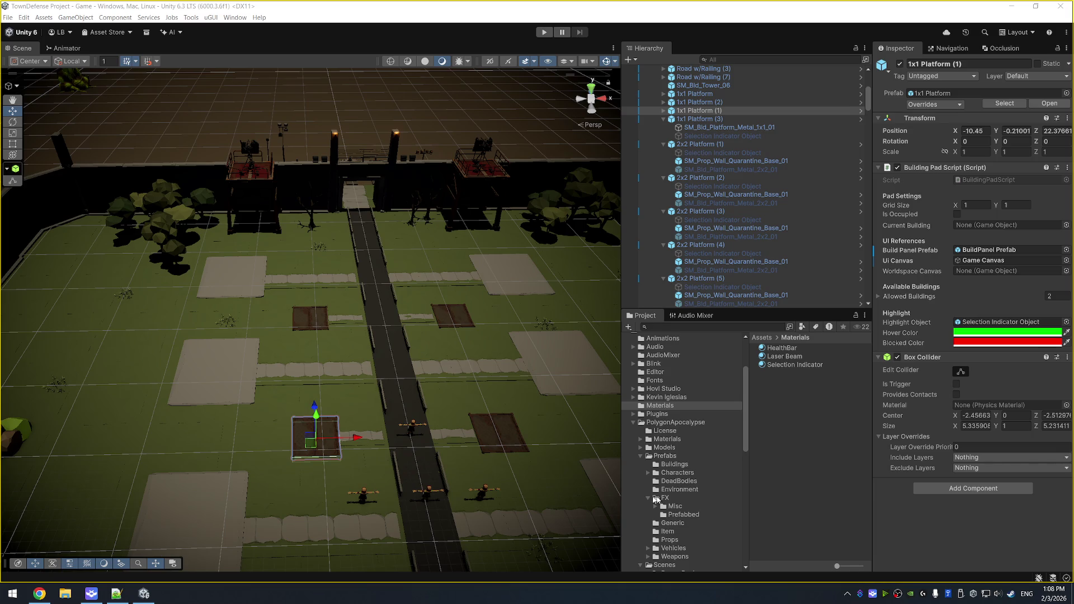
left_click(544, 32)
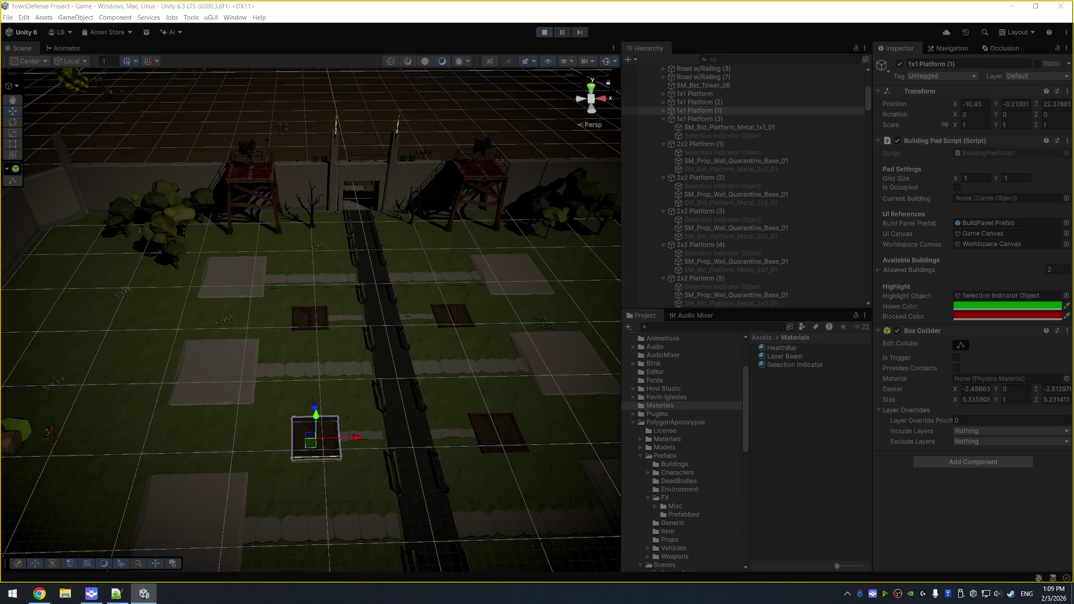
double_click(709, 137)
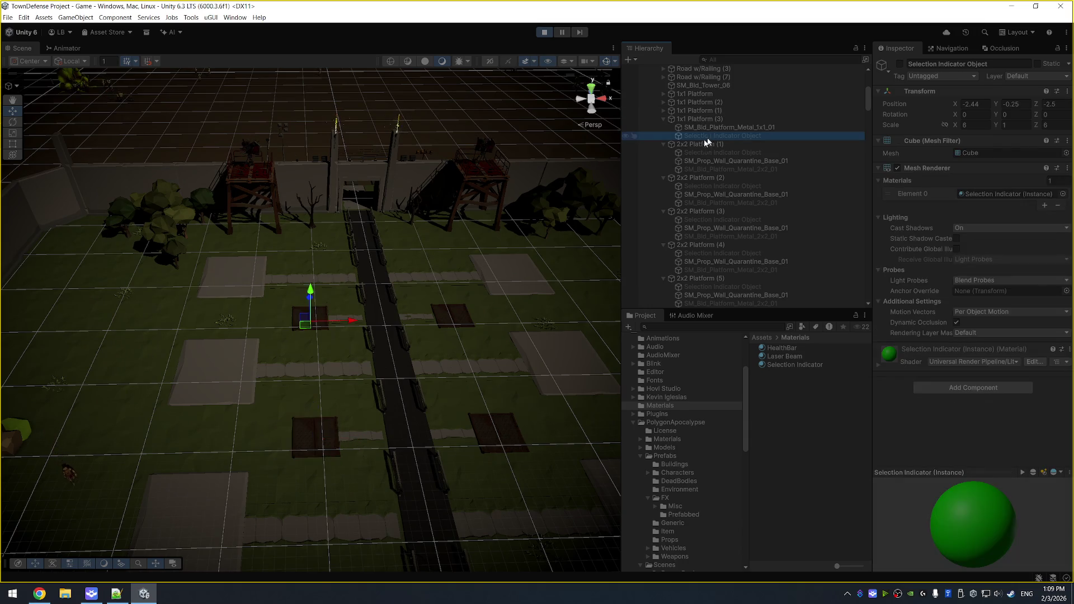
mouse_move(395, 276)
left_mouse_down()
mouse_move(412, 240)
mouse_move(410, 204)
mouse_move(535, 301)
left_mouse_up()
left_click(1014, 104)
type("0")
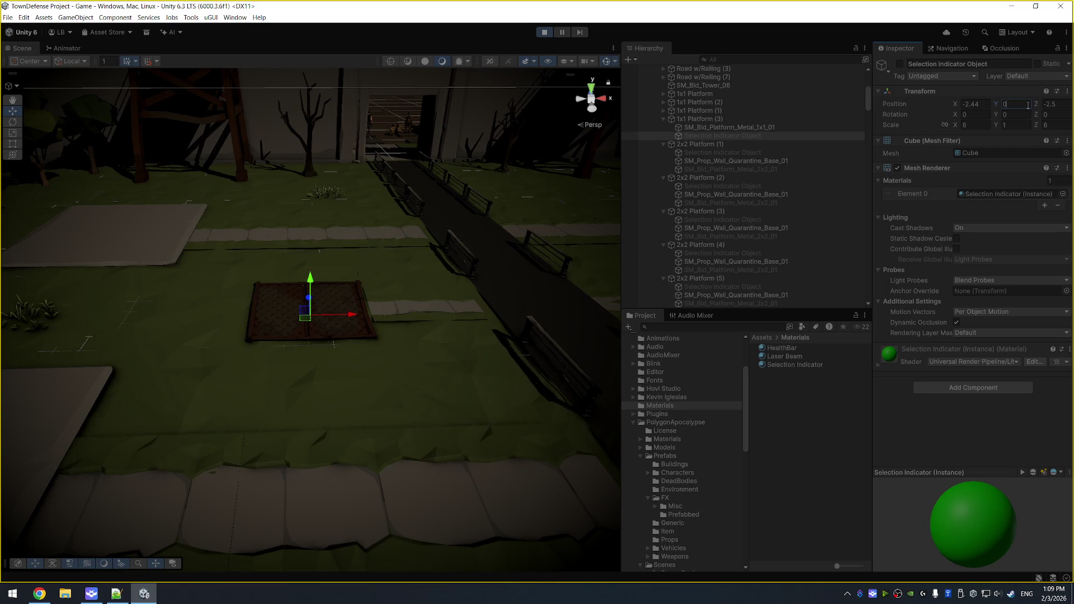
key("Return")
key("alt+shift+a")
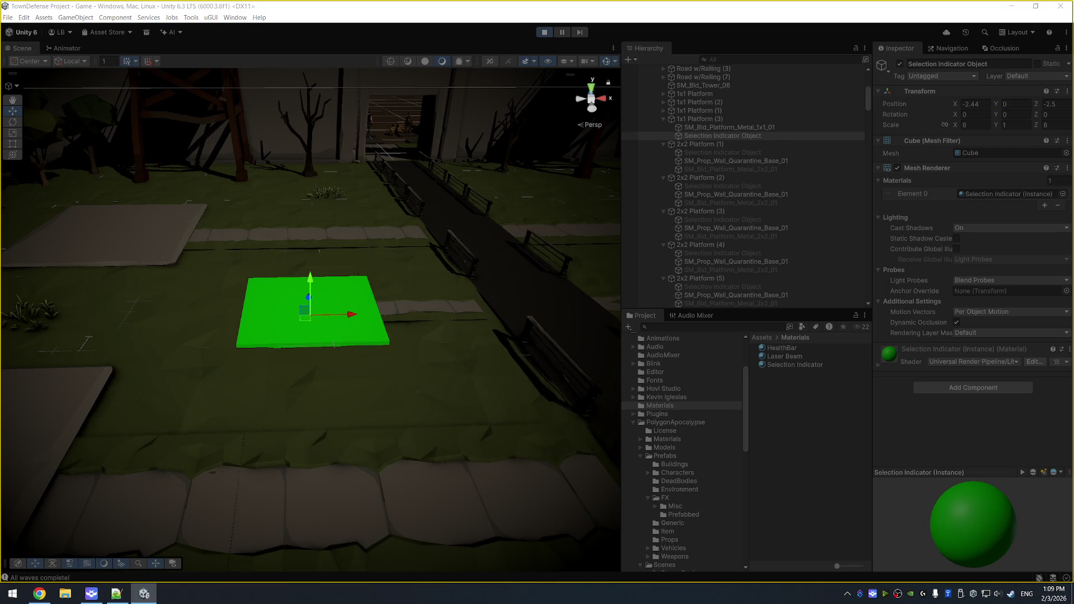
left_click(543, 32)
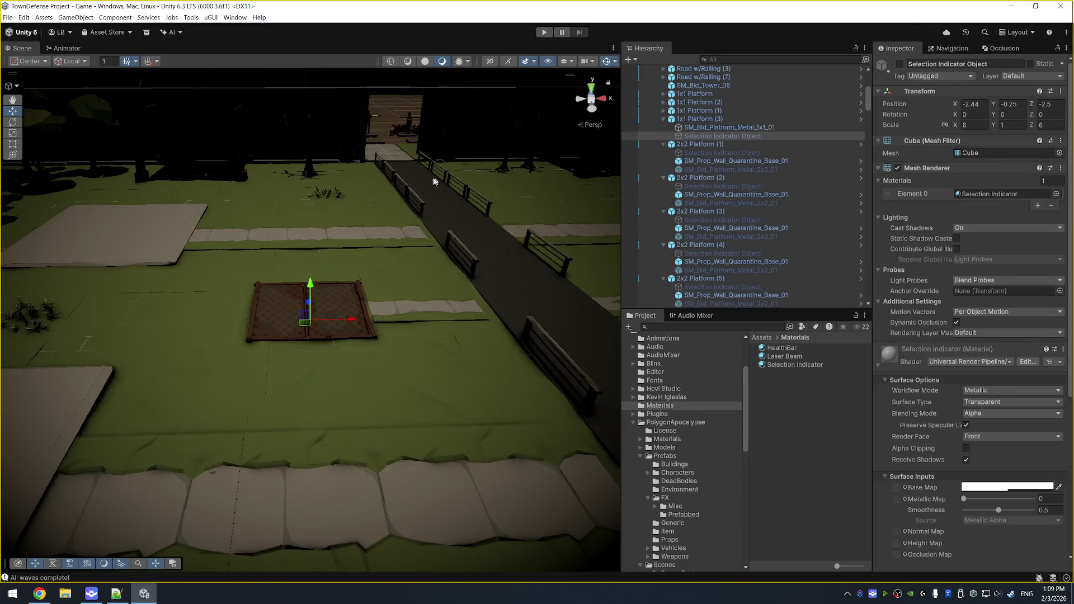
Open the 1x1 Platform prefab, enable its indicator, and raise it to Y -0.07 over the pad.
right_click(718, 136)
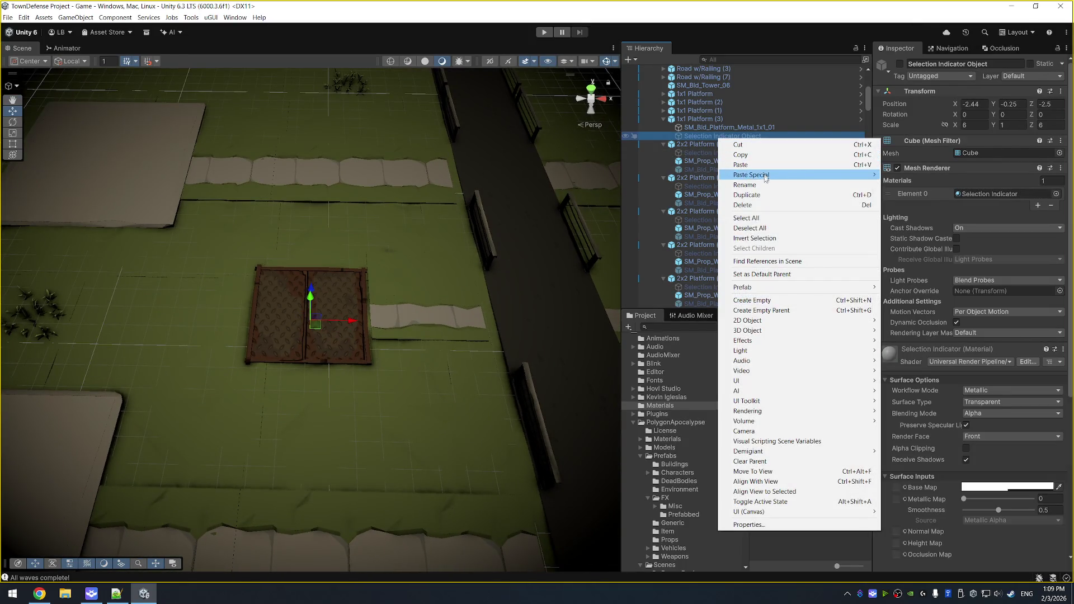
mouse_move(780, 289)
left_click(912, 286)
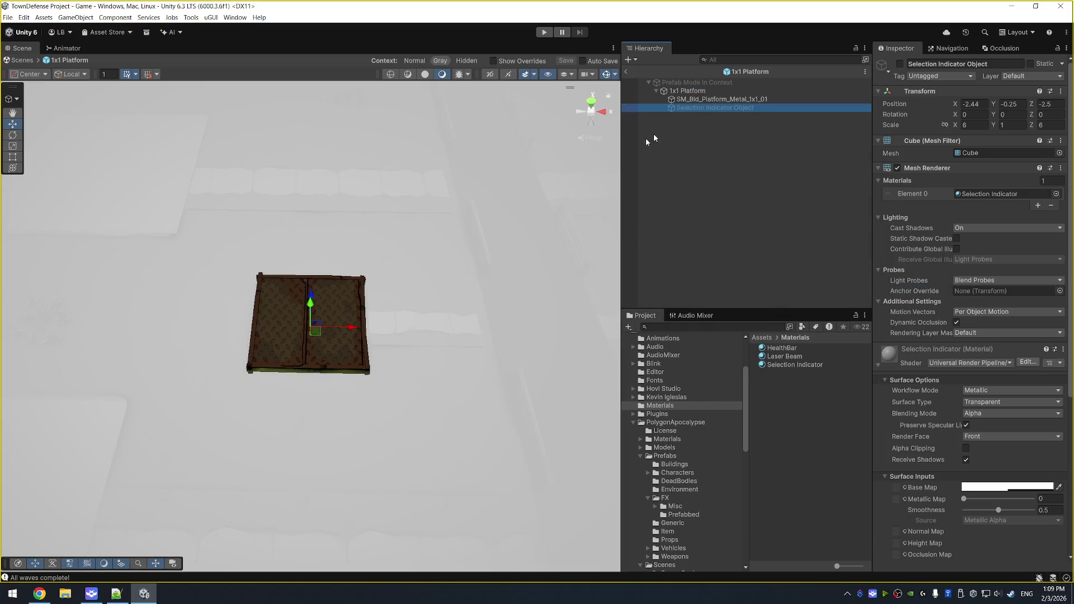
left_click(899, 63)
mouse_move(496, 228)
left_mouse_down()
mouse_move(484, 135)
mouse_move(408, 252)
mouse_move(470, 220)
mouse_move(484, 260)
left_mouse_up()
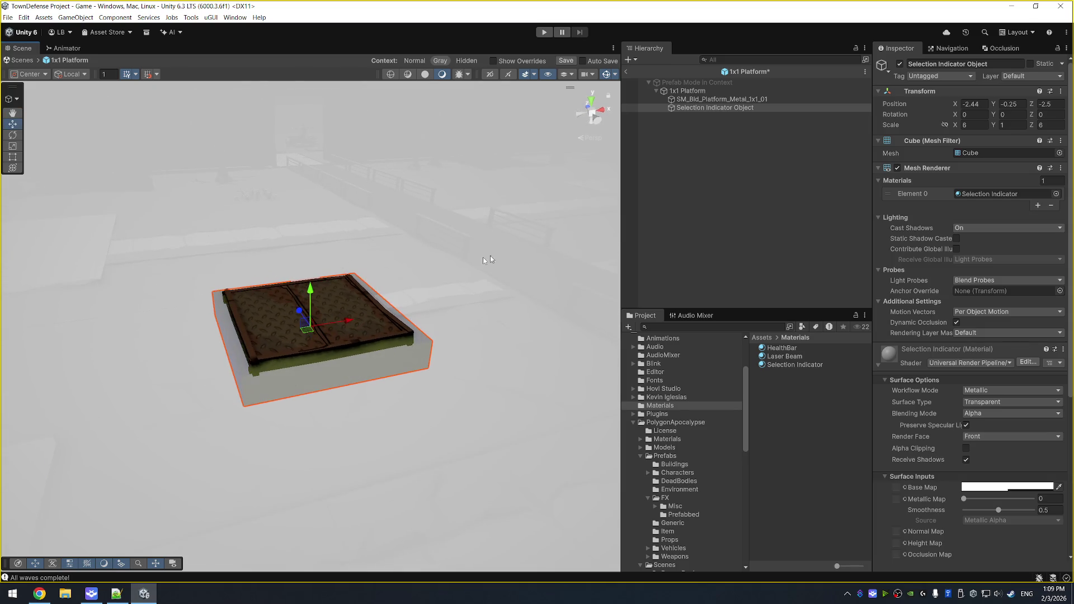
left_click_drag(311, 286, 379, 281)
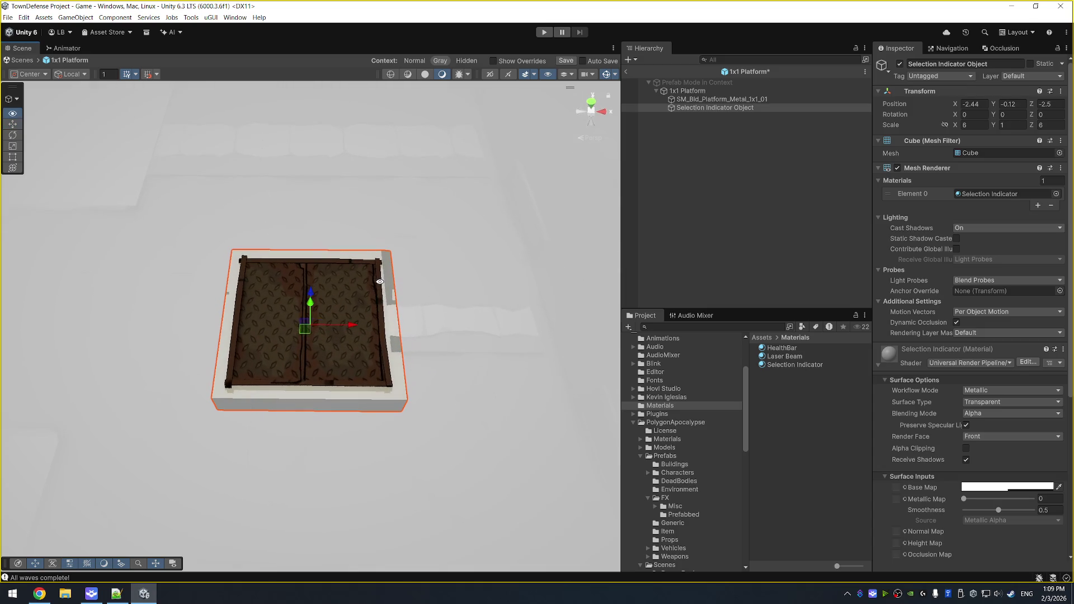
left_click_drag(311, 306, 311, 292)
left_click(724, 99)
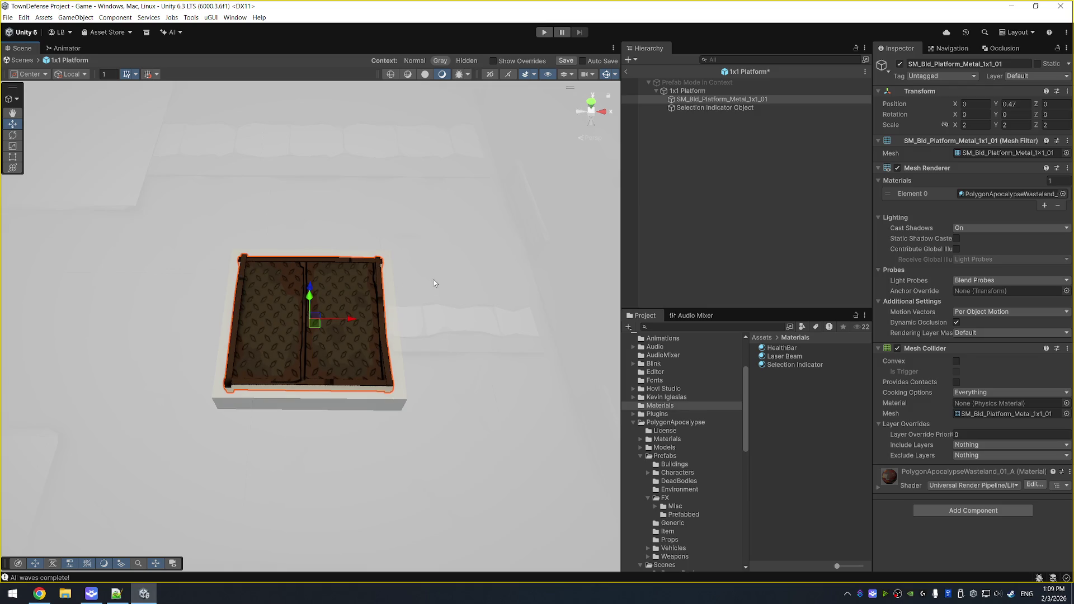
left_click(737, 107)
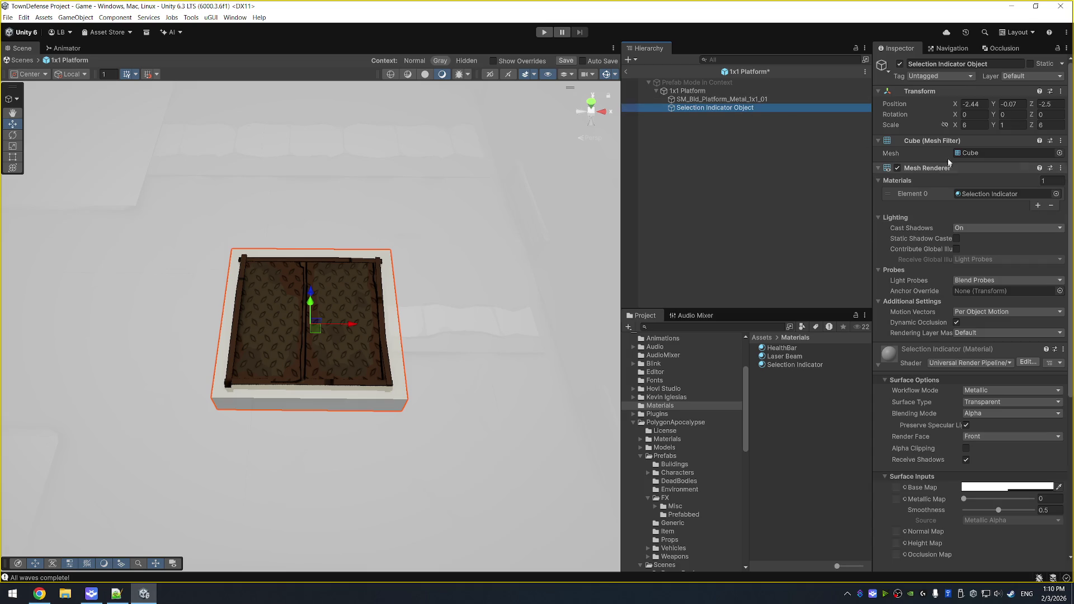
Save the prefab, disable the indicator by default, and exit prefab mode saving changes.
right_click(923, 91)
left_click(729, 135)
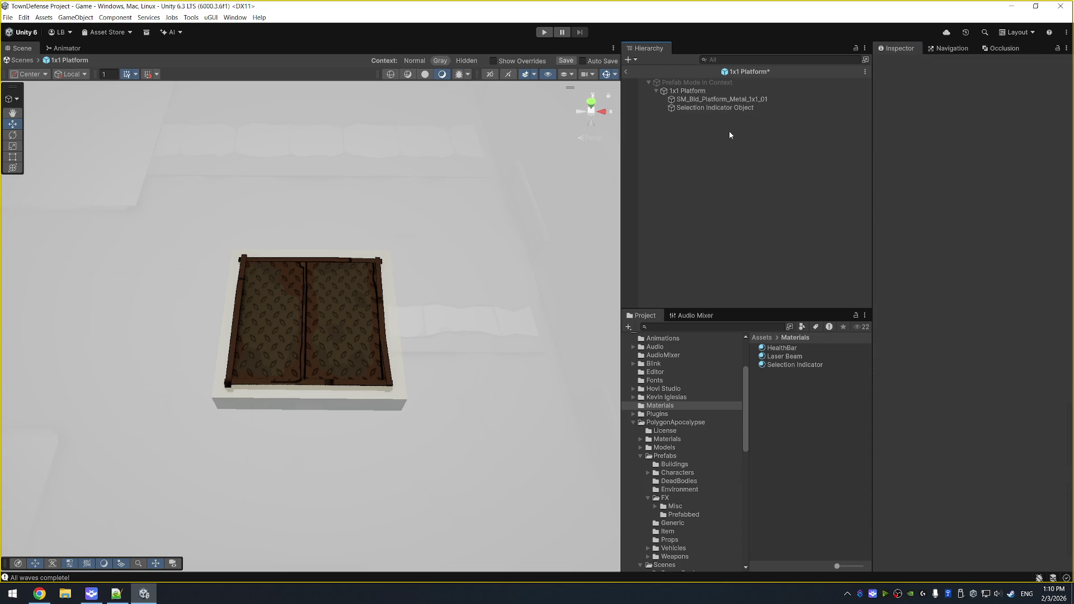
key("ctrl+s")
left_click(693, 108)
left_click(897, 65)
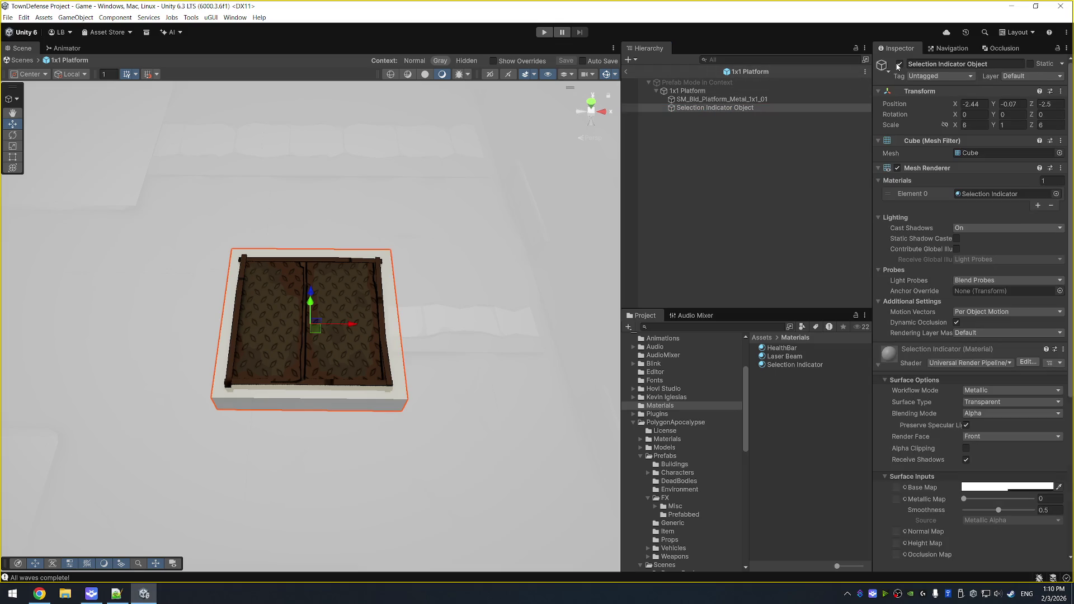
left_click(899, 65)
left_click(626, 71)
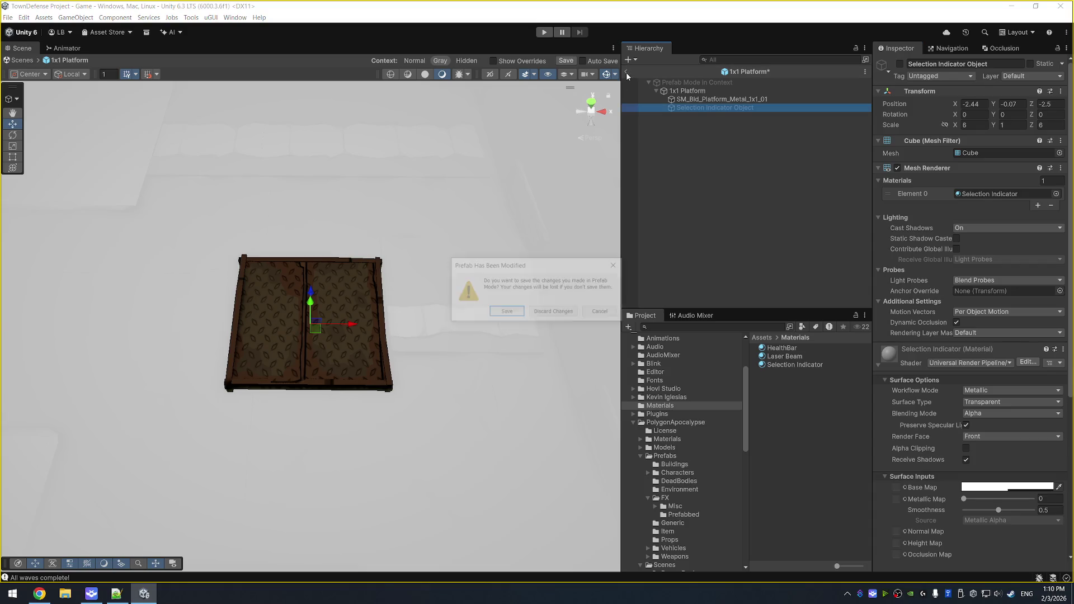
left_click(510, 312)
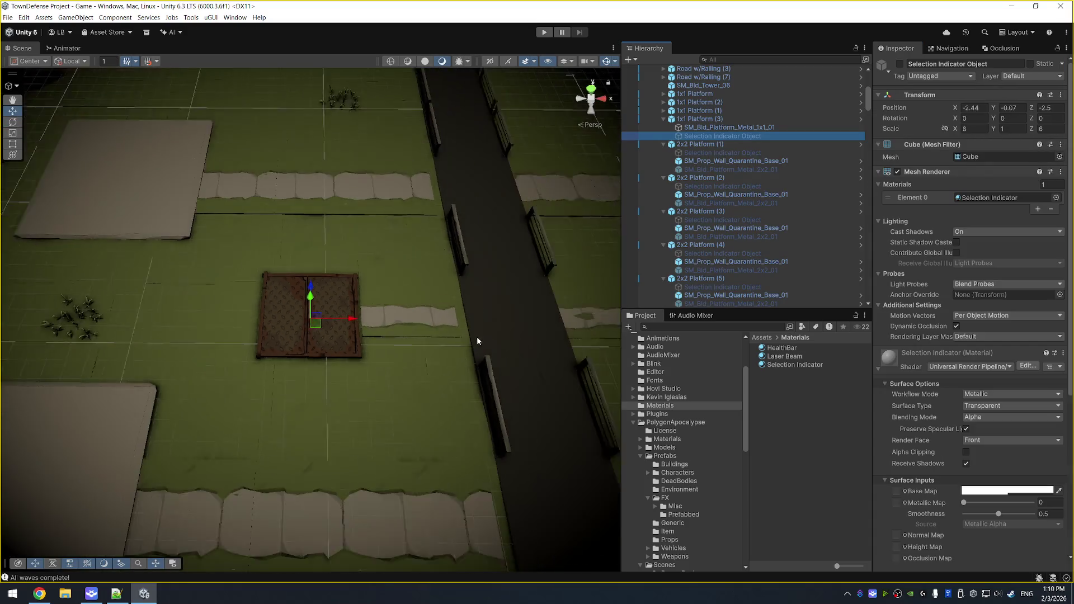
Revert the 2x2 Platform (3) wall base's Transform to its prefab values.
left_click(582, 237)
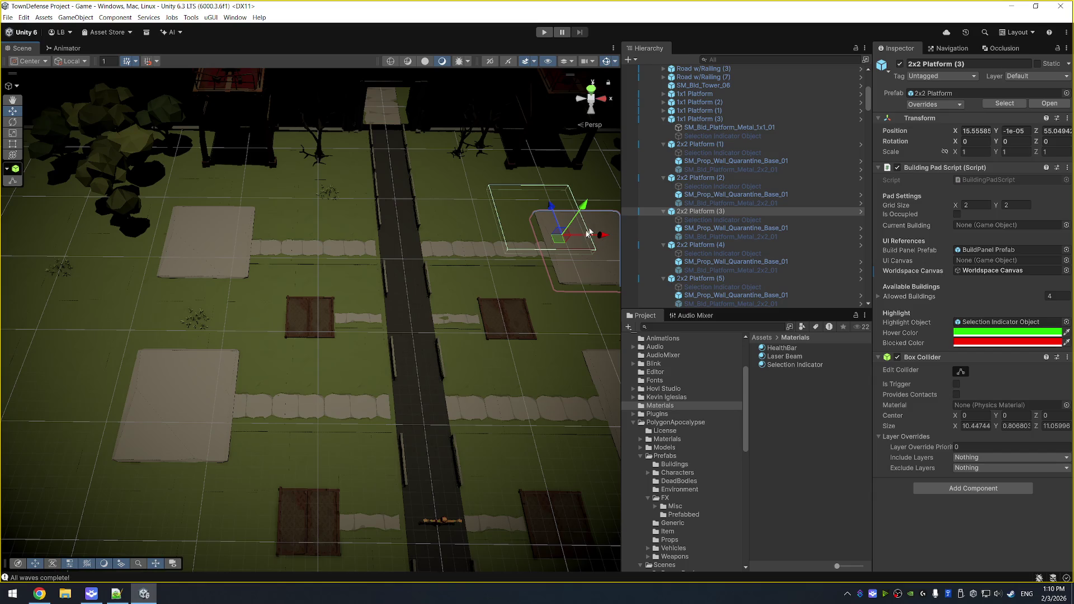
left_click(736, 228)
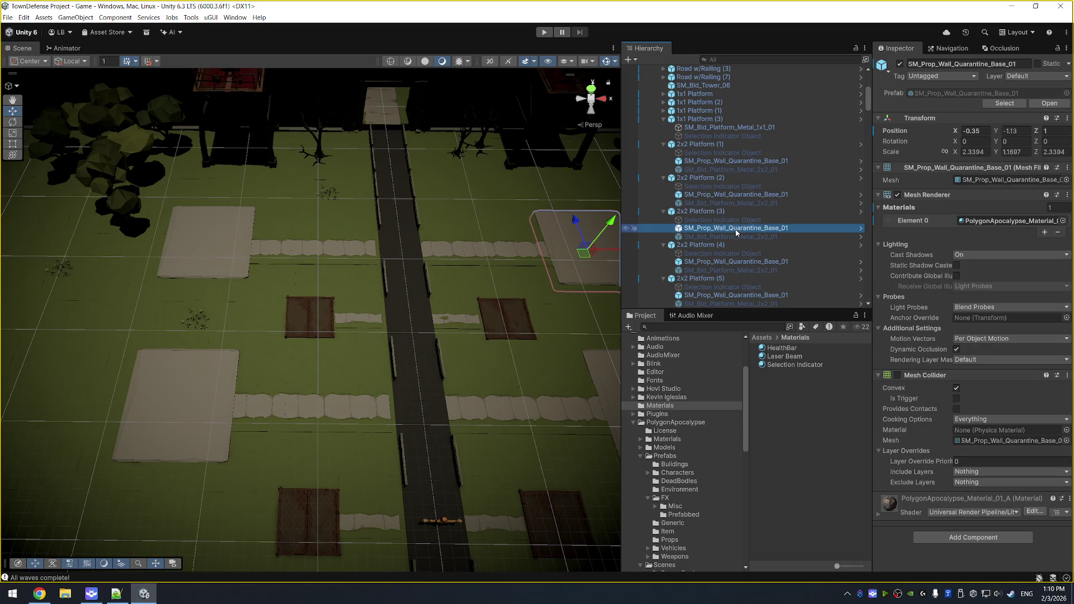
right_click(923, 119)
mouse_move(958, 138)
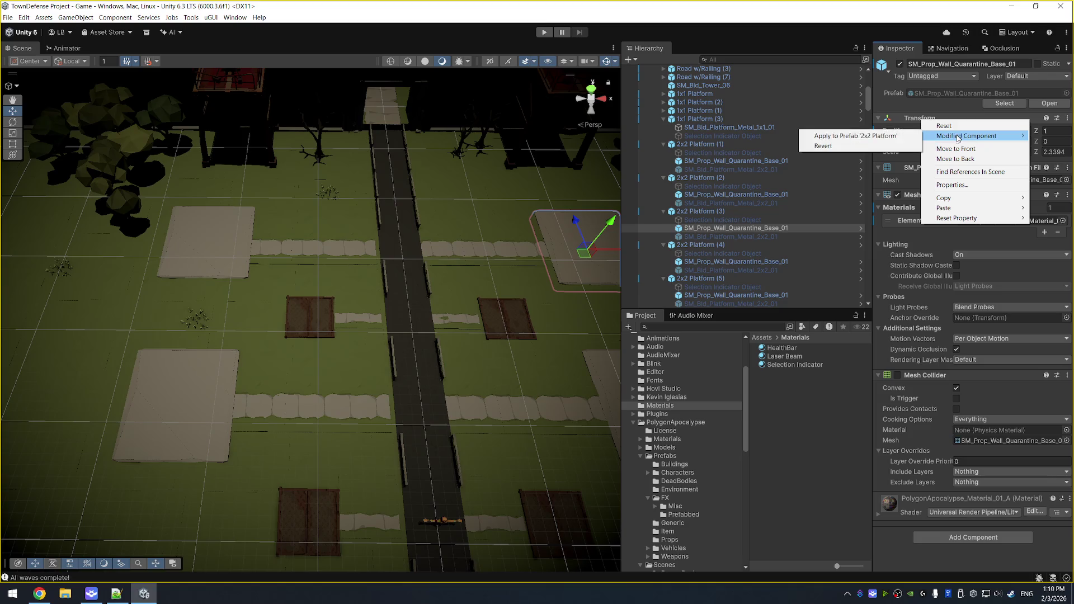
left_click(823, 146)
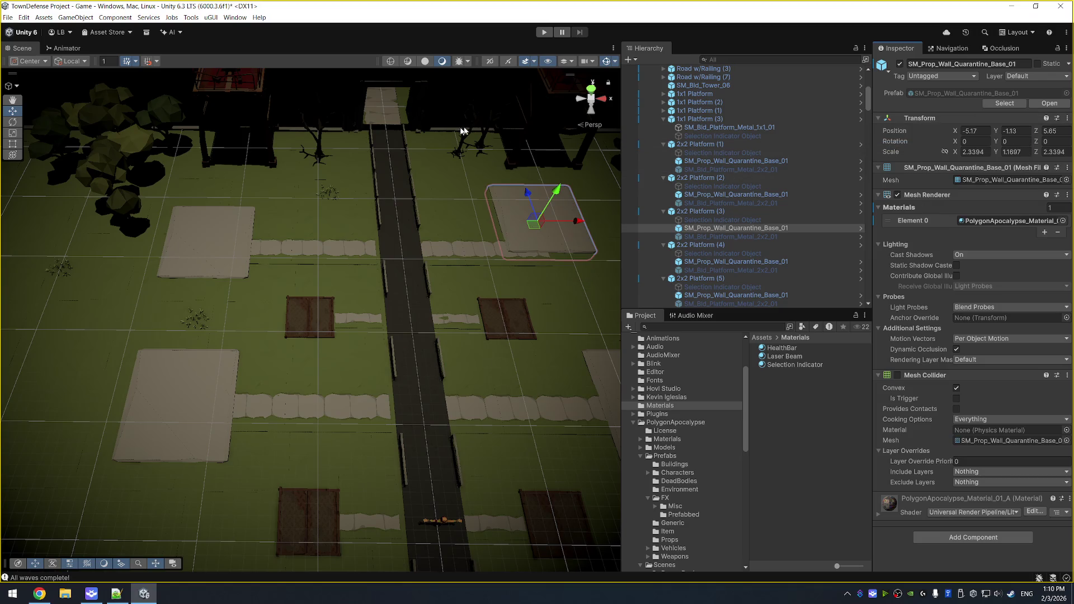
Move 2x2 Platform (3) toward the lower right and start Play mode.
left_click(449, 244)
left_click_drag(448, 245, 493, 273)
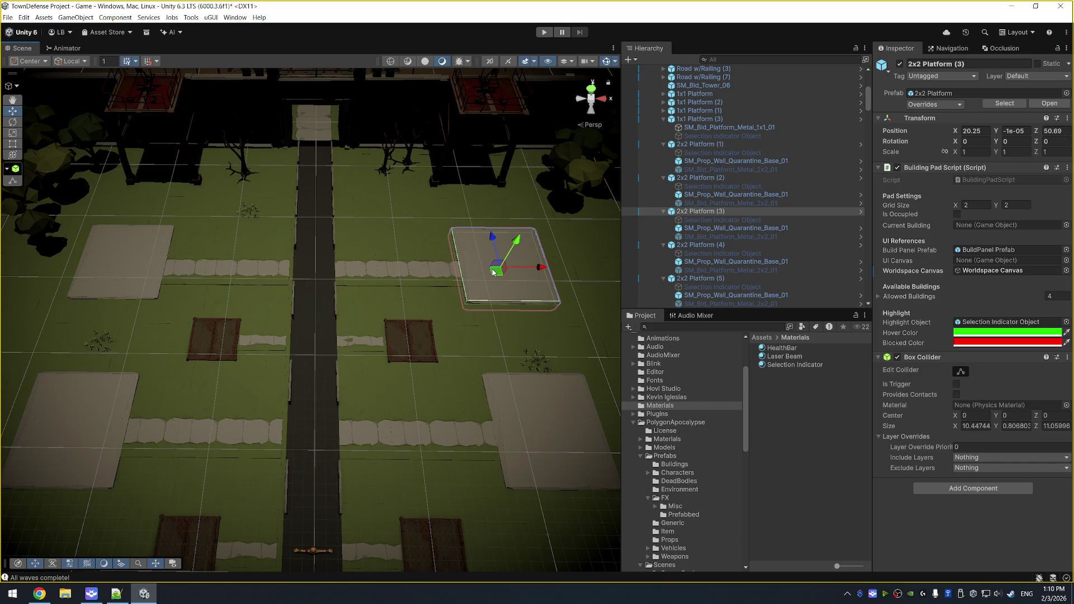
left_click(544, 32)
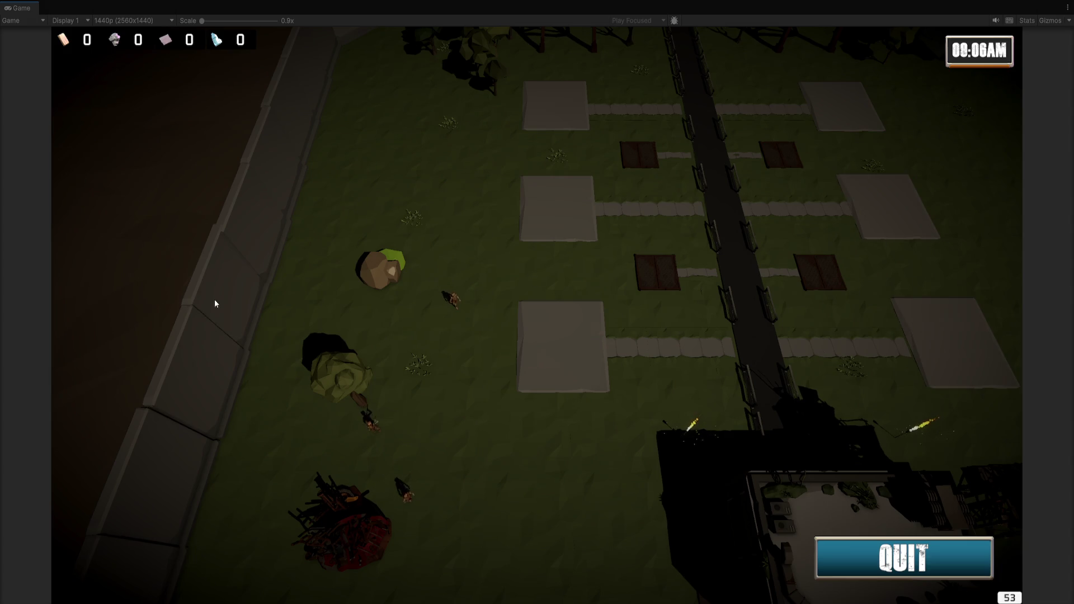
Open and close the building menus on several pads to test them.
left_click(566, 337)
mouse_move(592, 371)
left_mouse_down()
mouse_move(569, 428)
mouse_move(545, 417)
left_mouse_up()
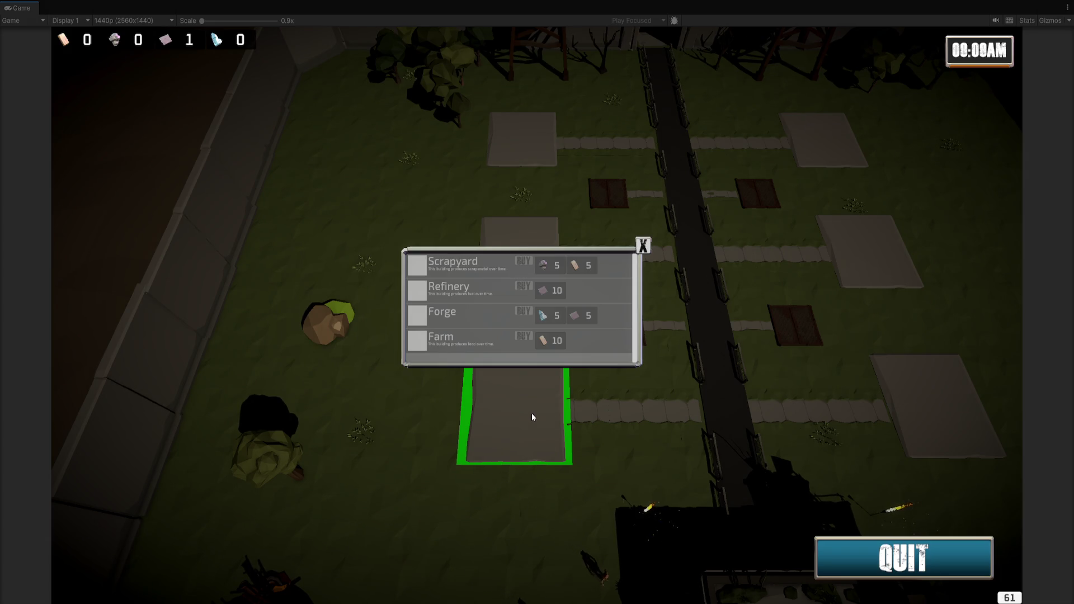
left_click(642, 250)
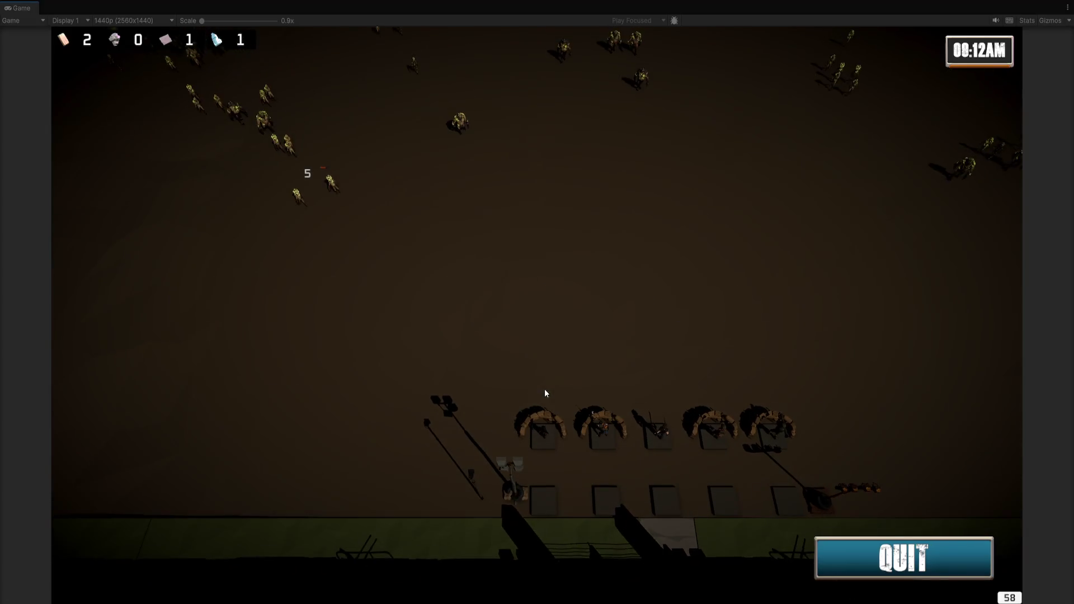
left_click(461, 281)
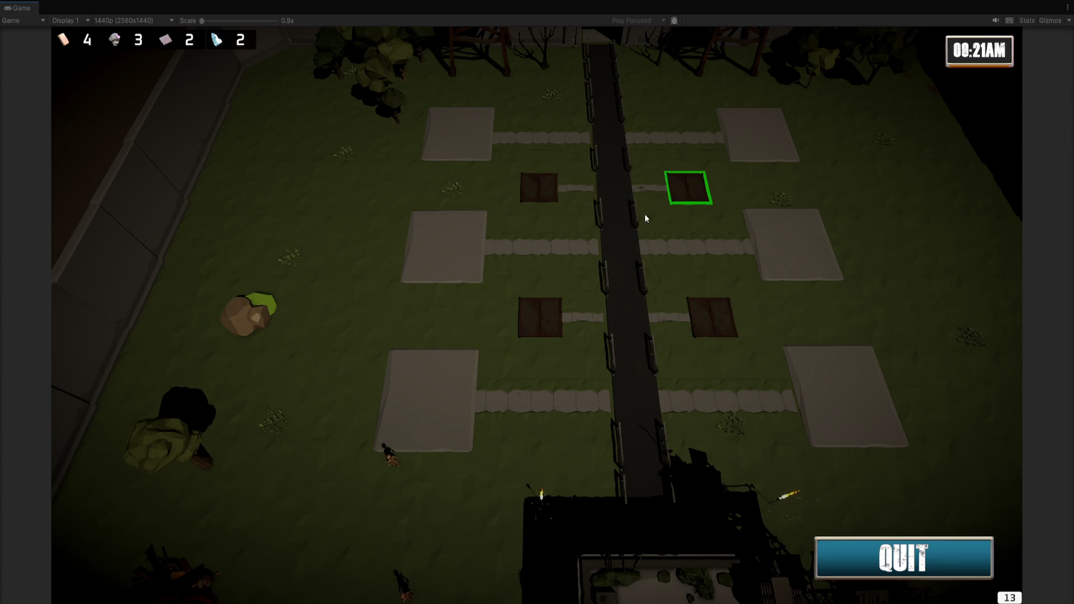
left_click(452, 383)
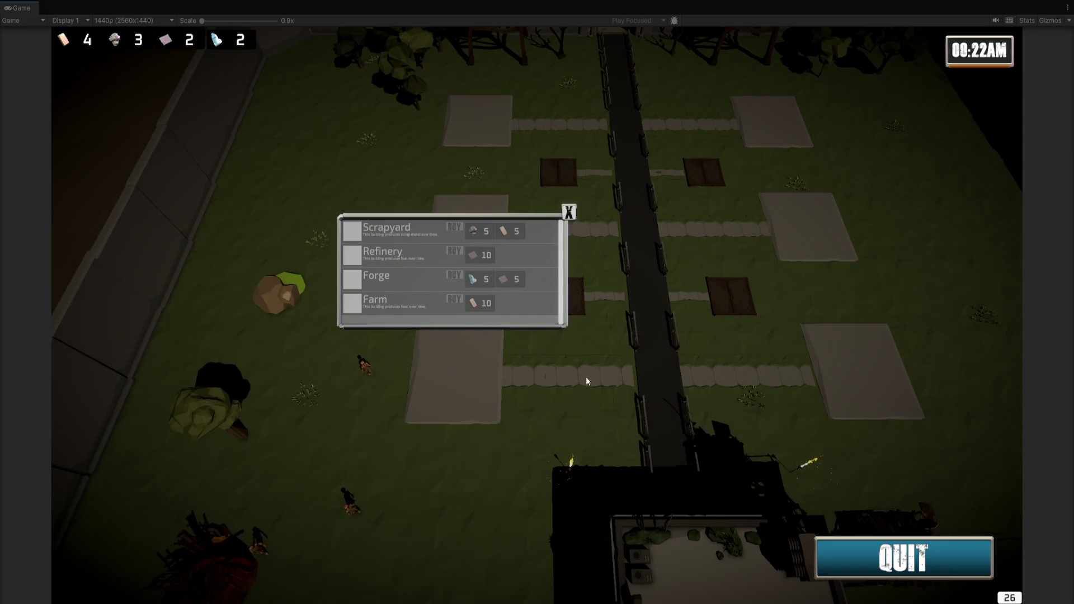
left_click(567, 415)
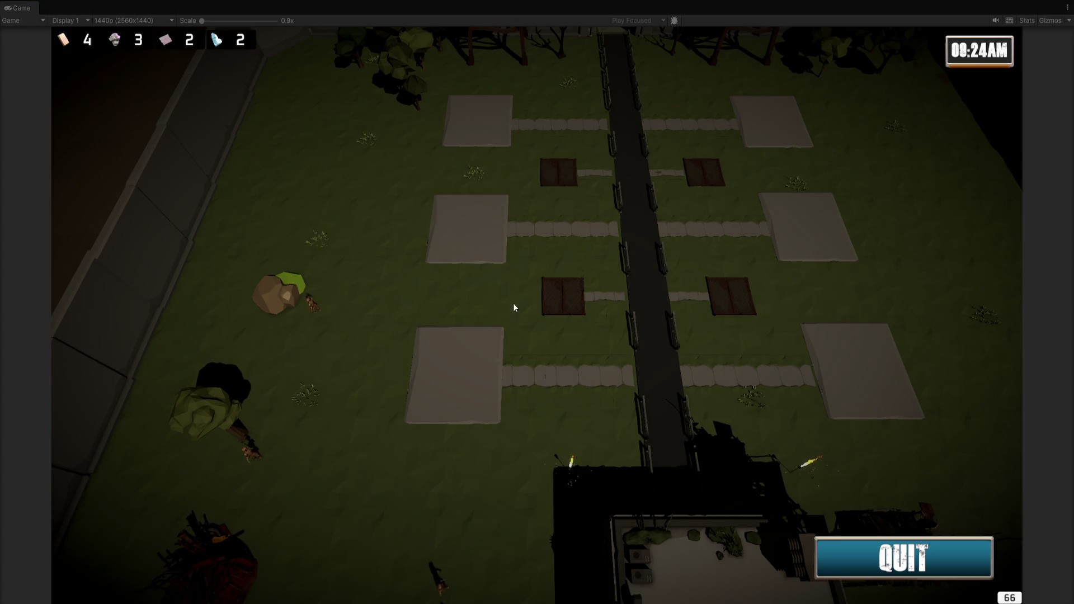
Buy a Scout Hut on a small 1x1 plot and pan the camera across the field.
left_click(472, 364)
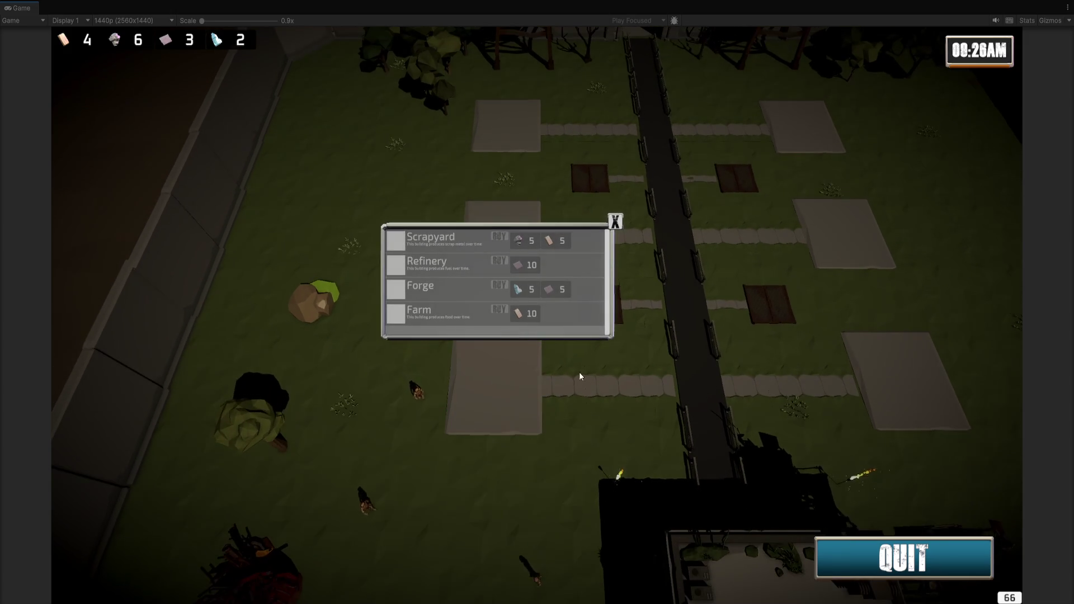
left_click(615, 308)
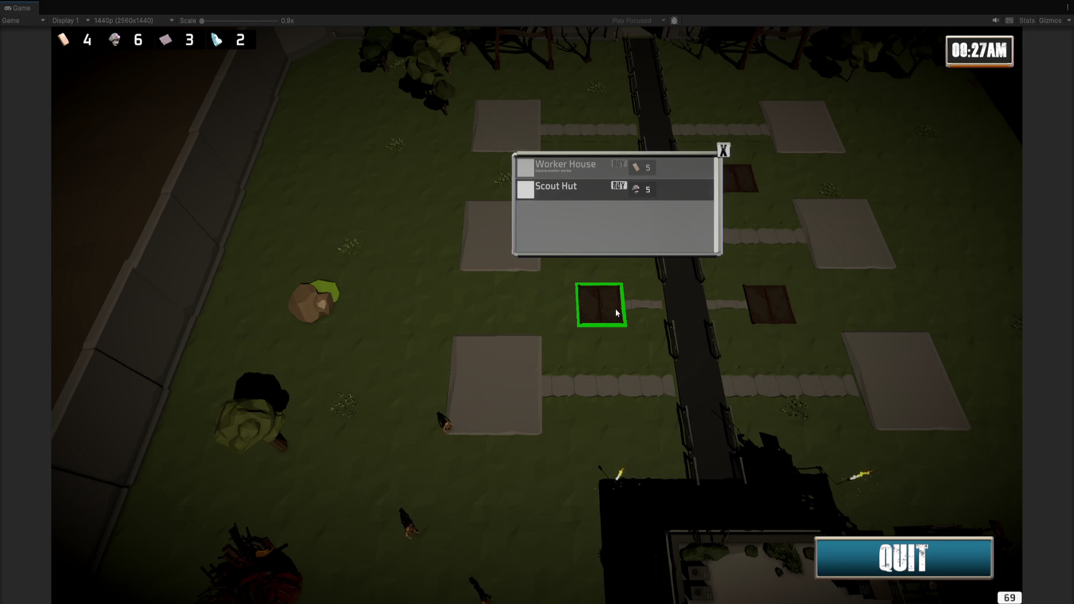
left_click(617, 186)
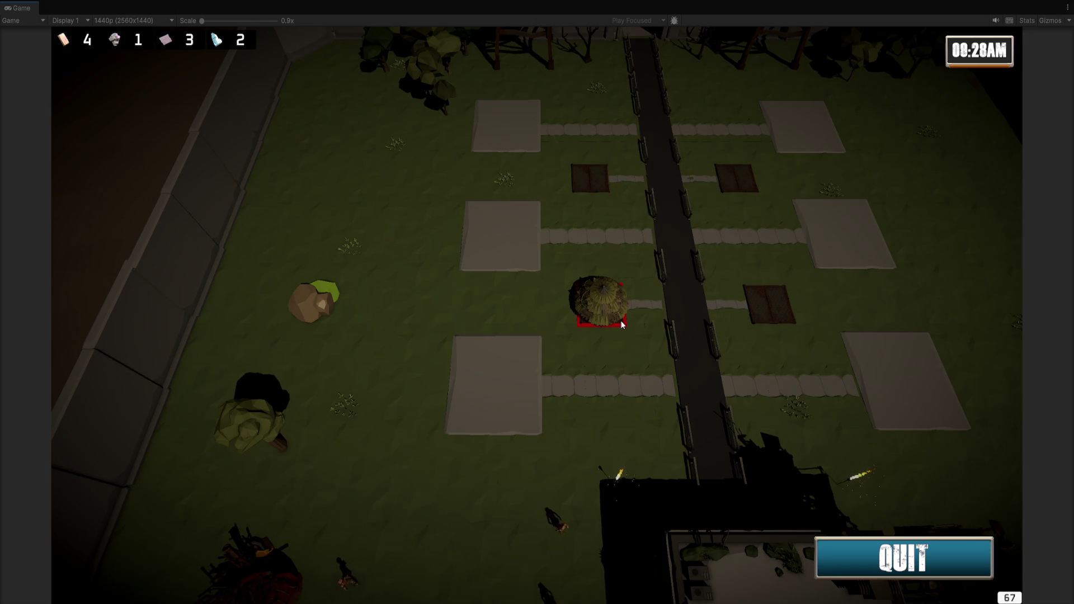
left_click(619, 319)
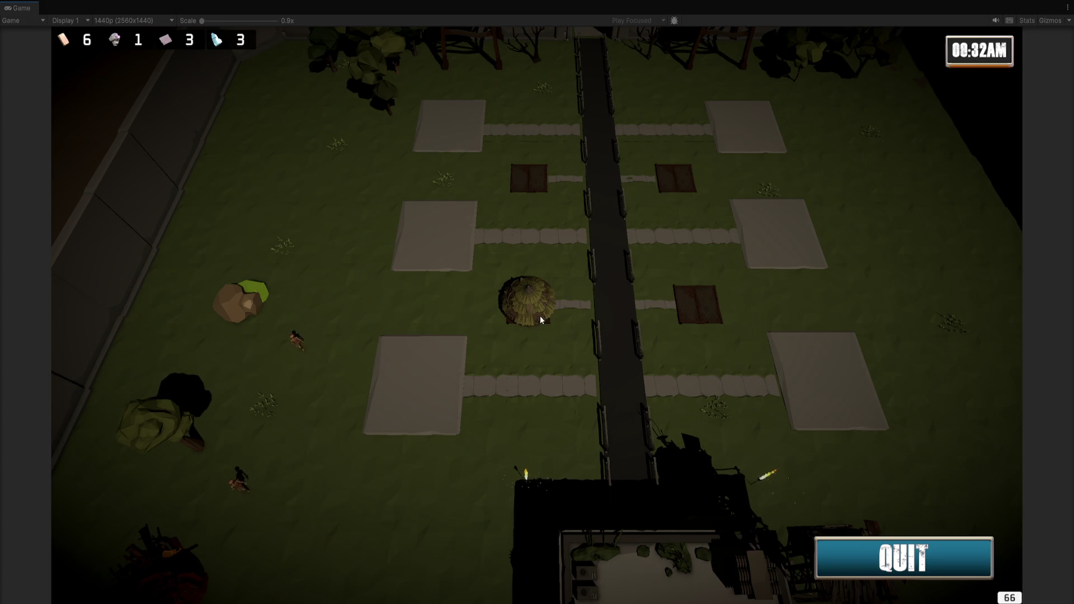
key("w")
key("d")
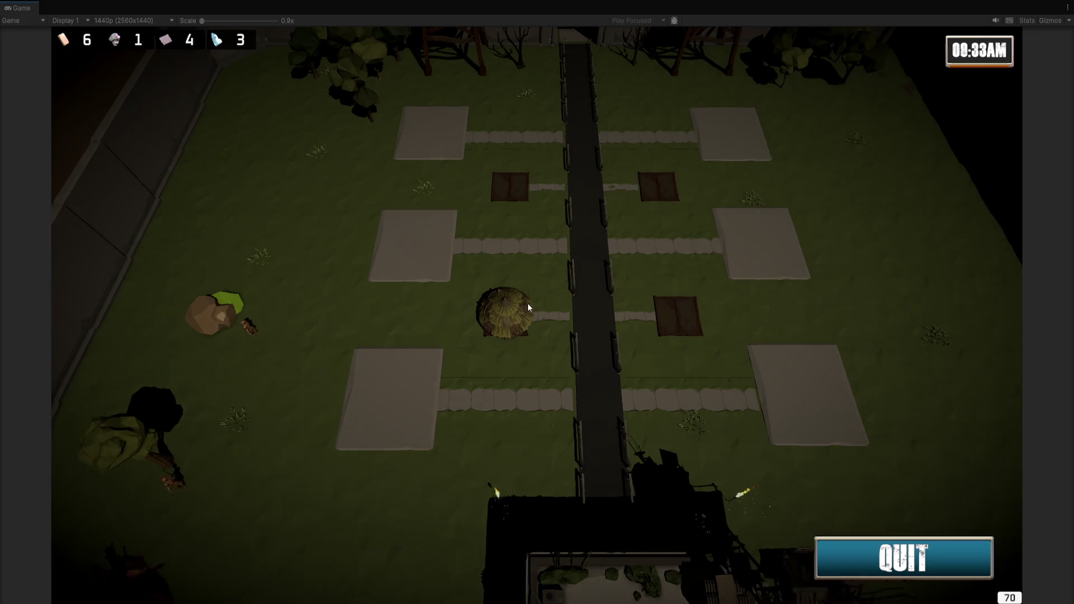